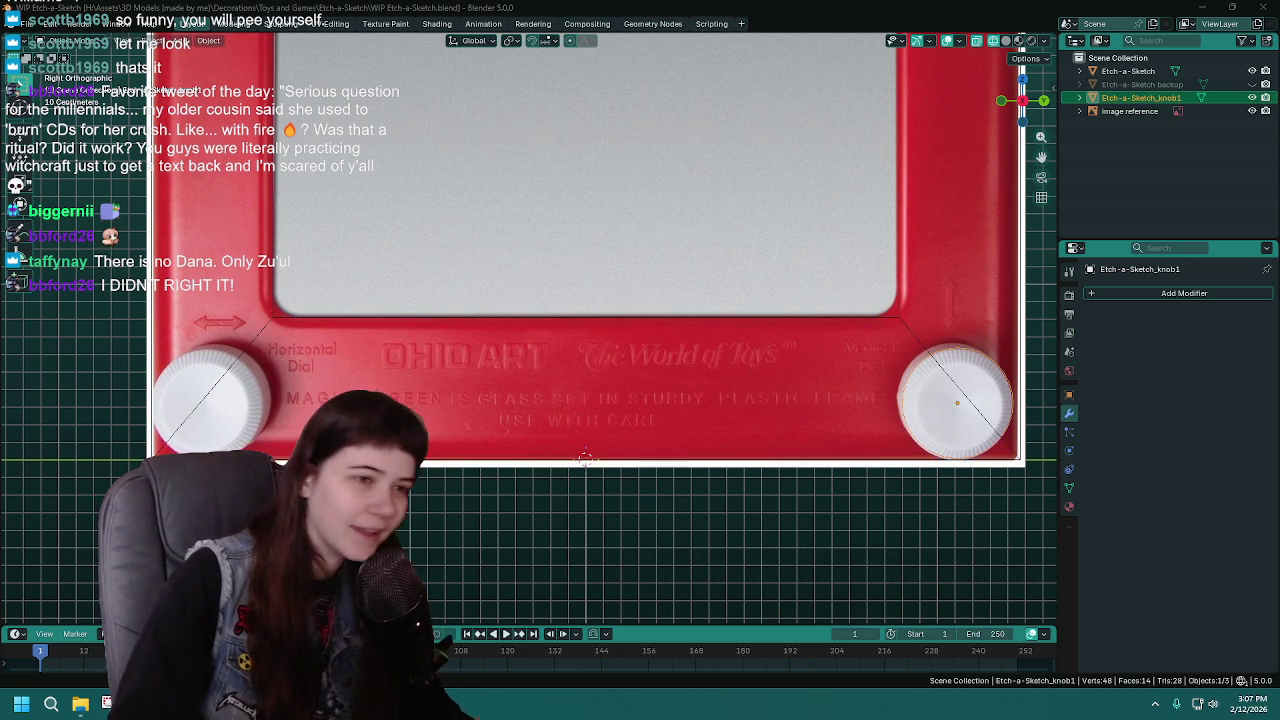
Save the Etch-a-Sketch file
key(ctrl+s)
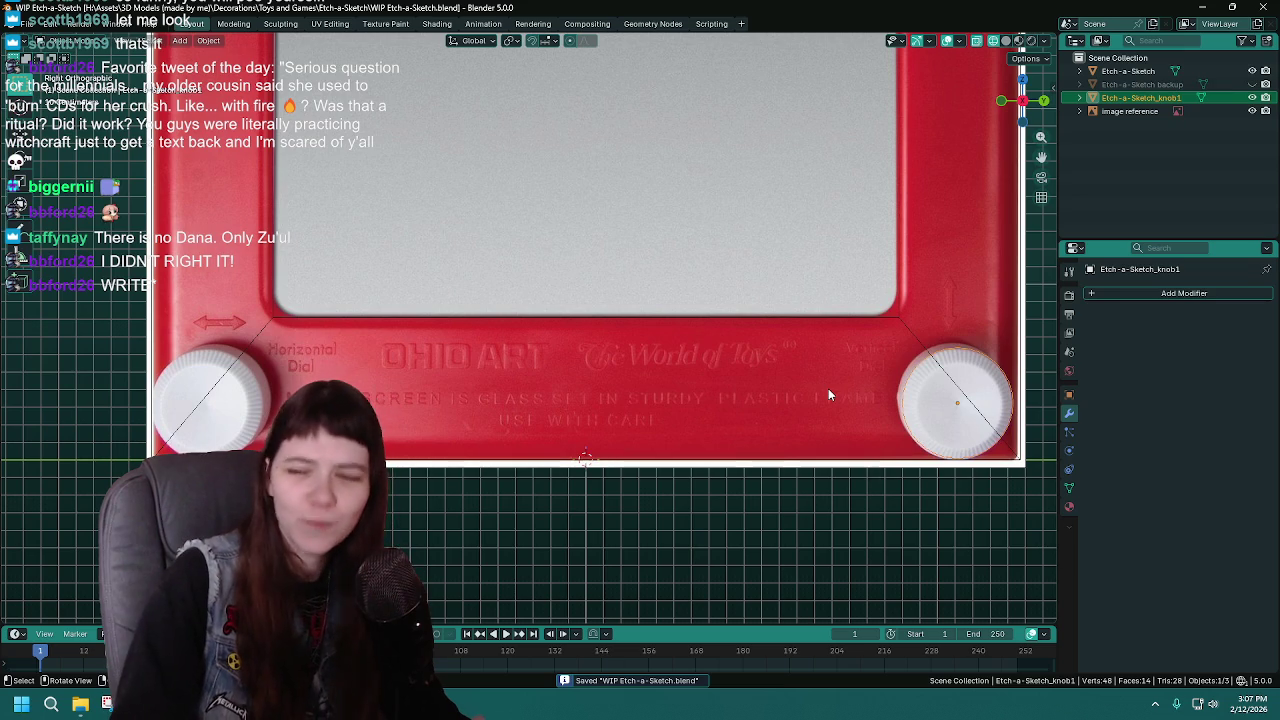
key(ctrl+s)
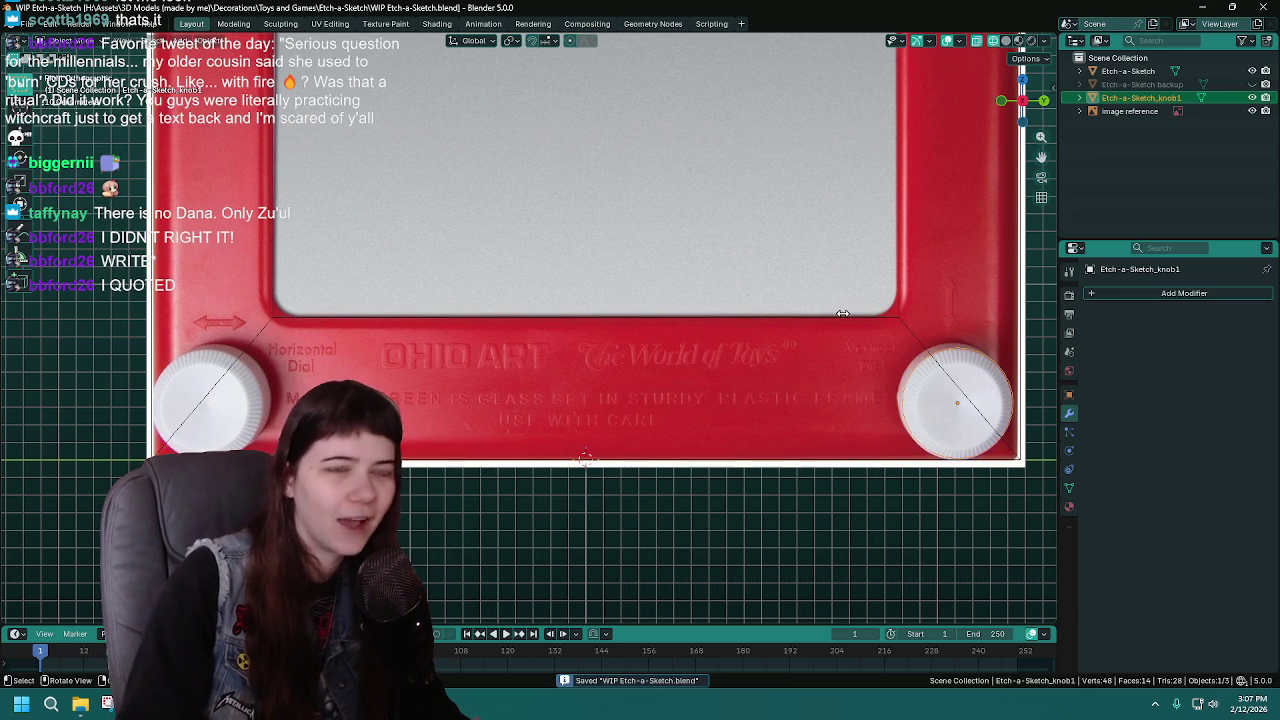
scroll(841, 394, down, 1)
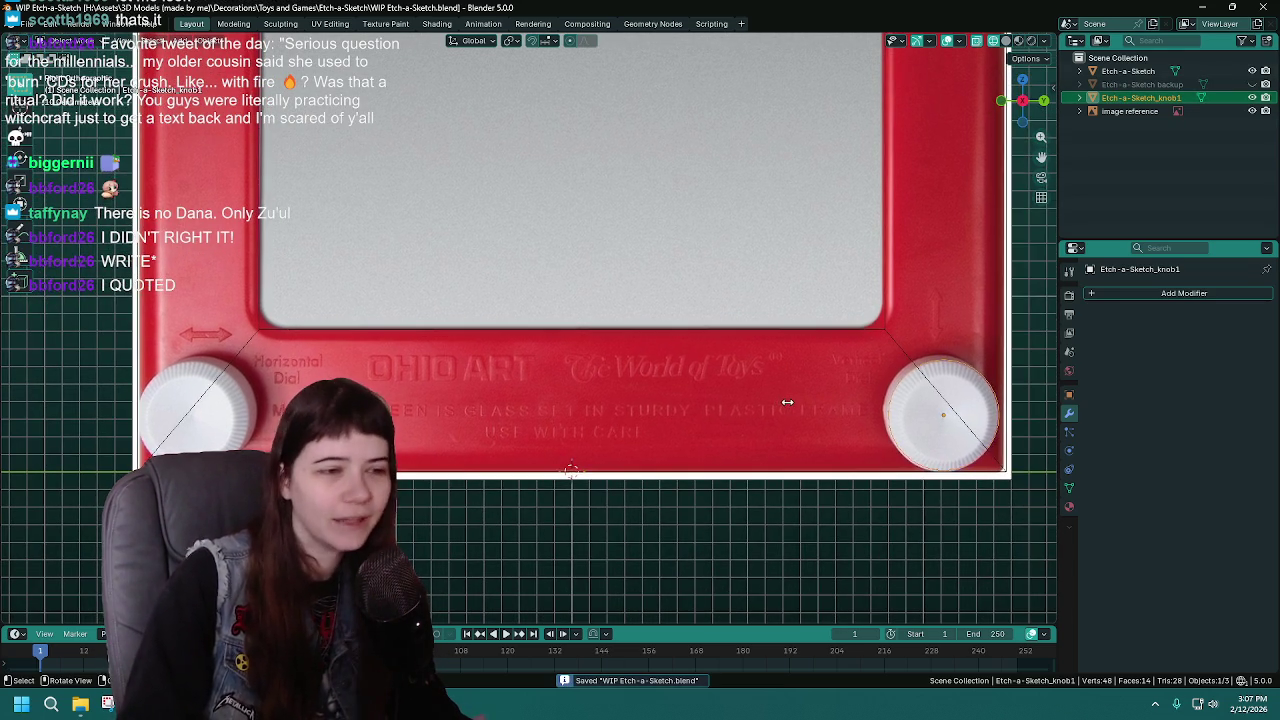
scroll(825, 411, up, 1)
Duplicate Etch-a-Sketch_knob1 and move the copy along the X axis
key(shift+d)
key(Escape)
key(g)
key(x)
click(631, 190)
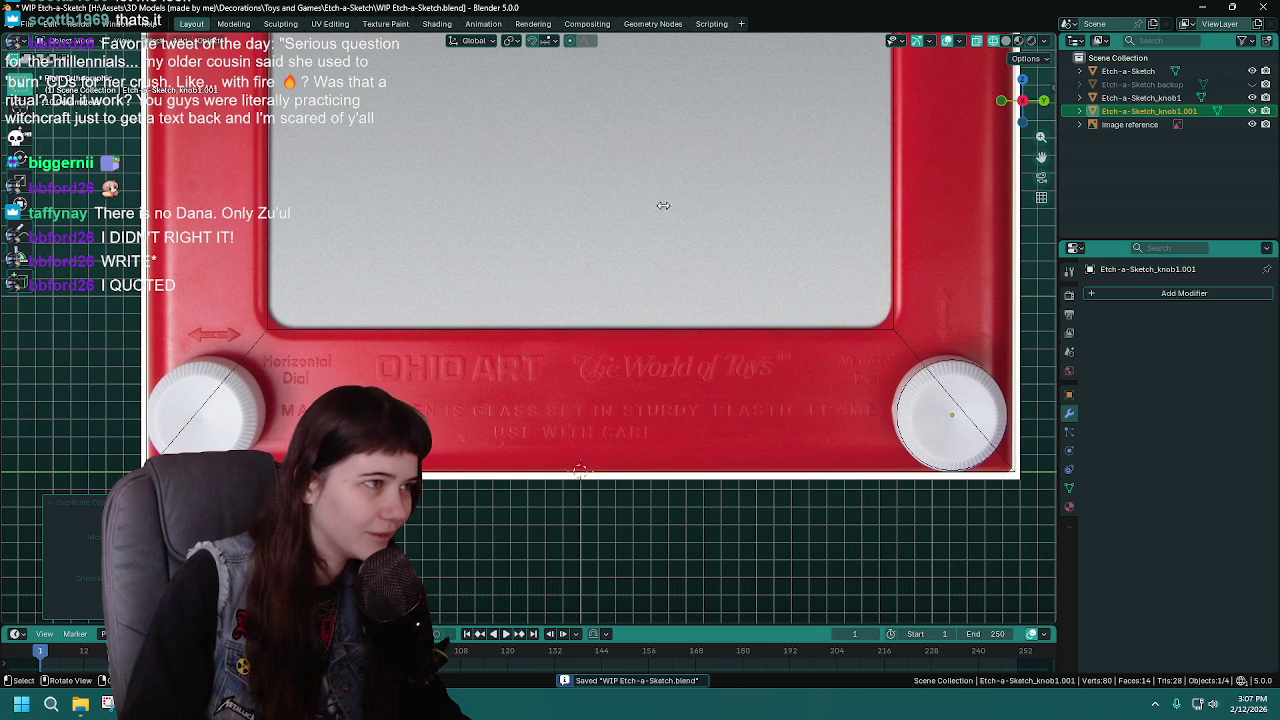
Cancel an X-axis move of the knob copy, keep its name, and orbit to a level front view
key(g)
key(x)
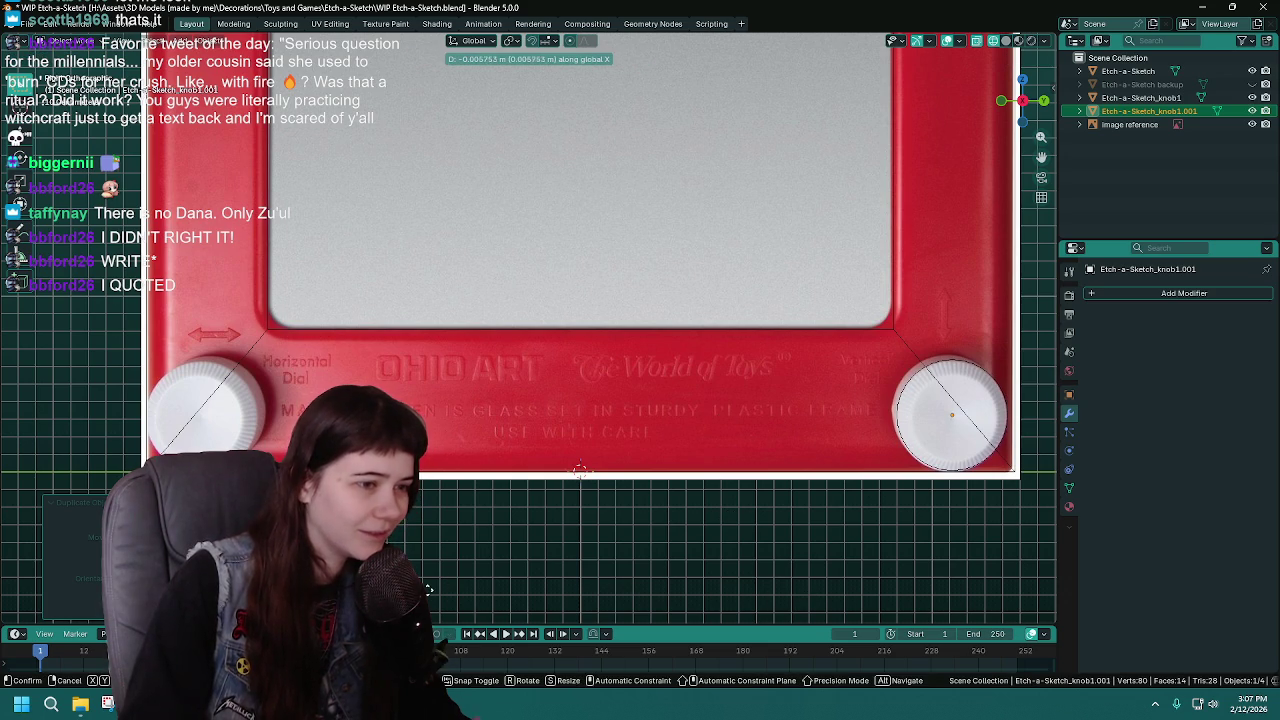
key(Return)
double_click(1150, 111)
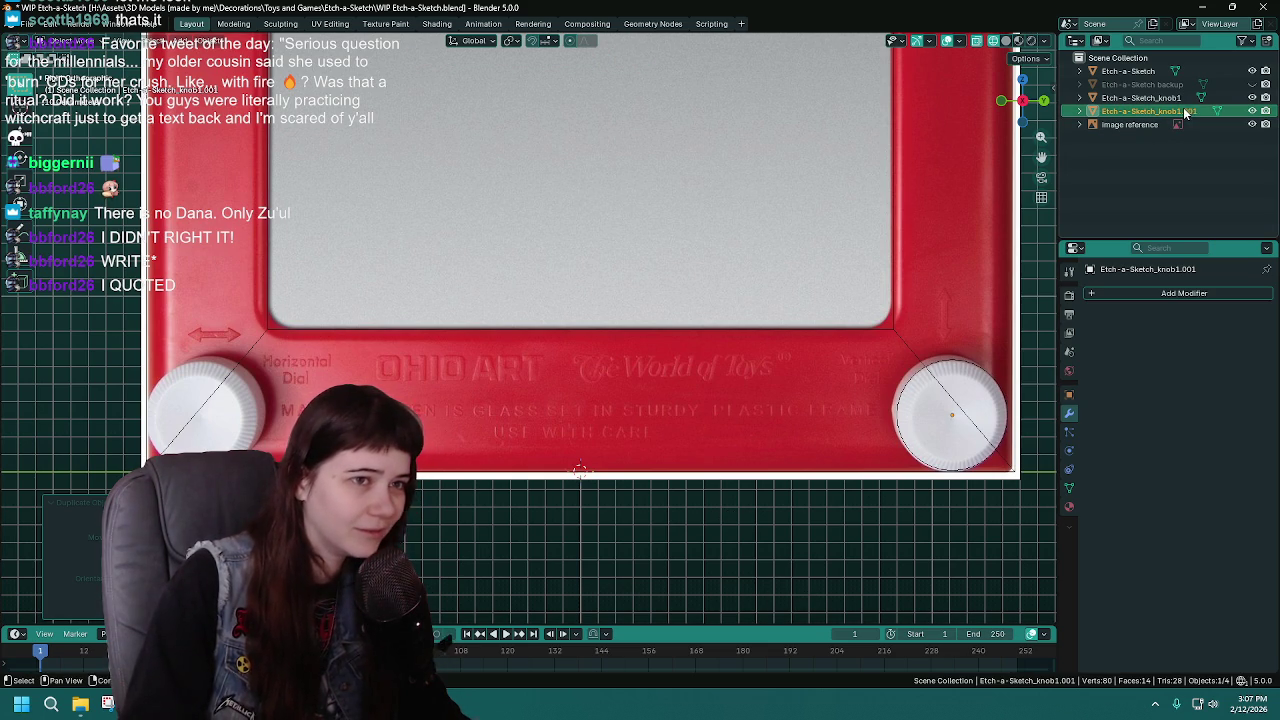
key(Return)
scroll(629, 506, down, 3)
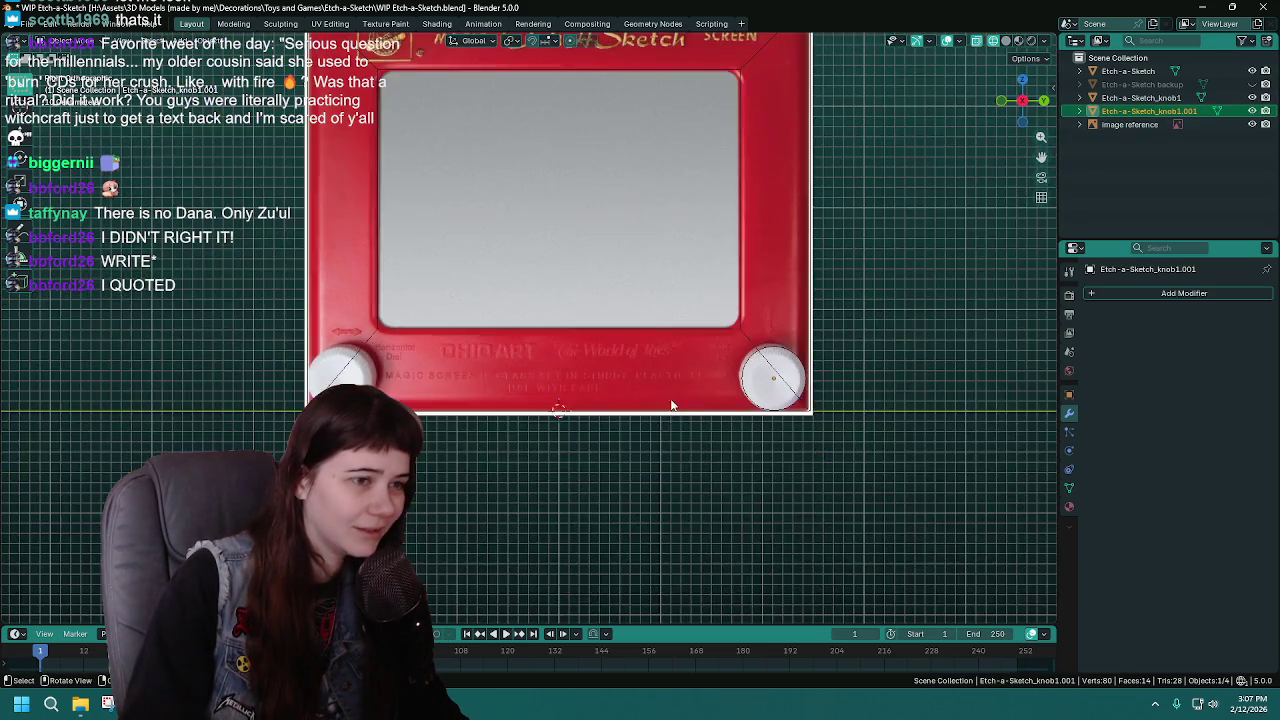
middle_drag(629, 506, 644, 462)
middle_drag(735, 392, 757, 328)
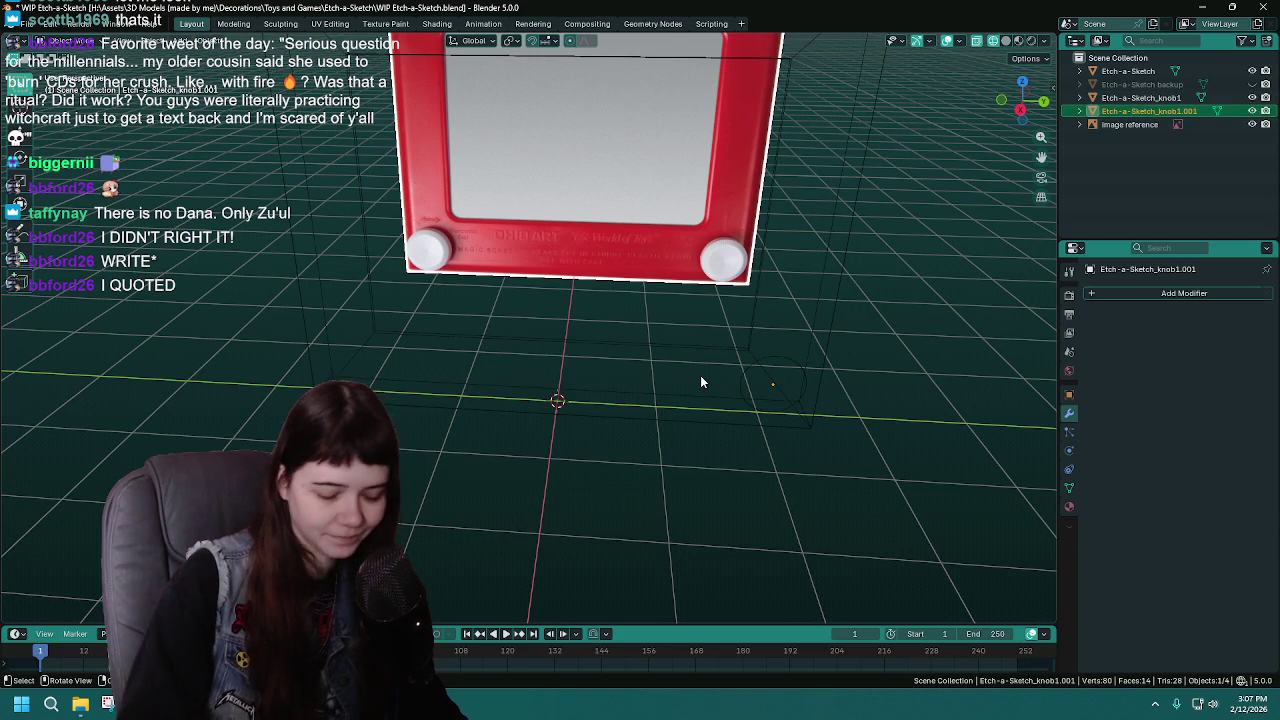
Delete the stray knob copy and duplicate Etch-a-Sketch_knob1 in place
key(Delete)
click(1140, 97)
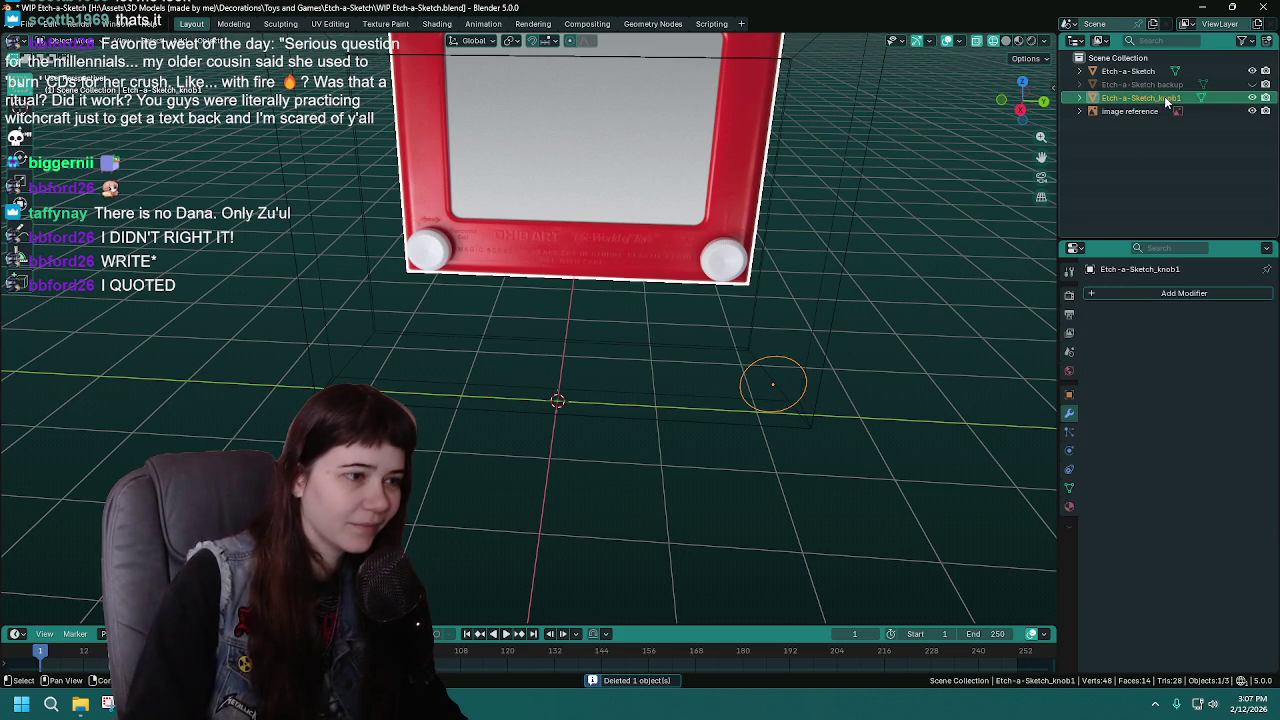
middle_drag(540, 380, 509, 371)
key(shift+d)
key(Escape)
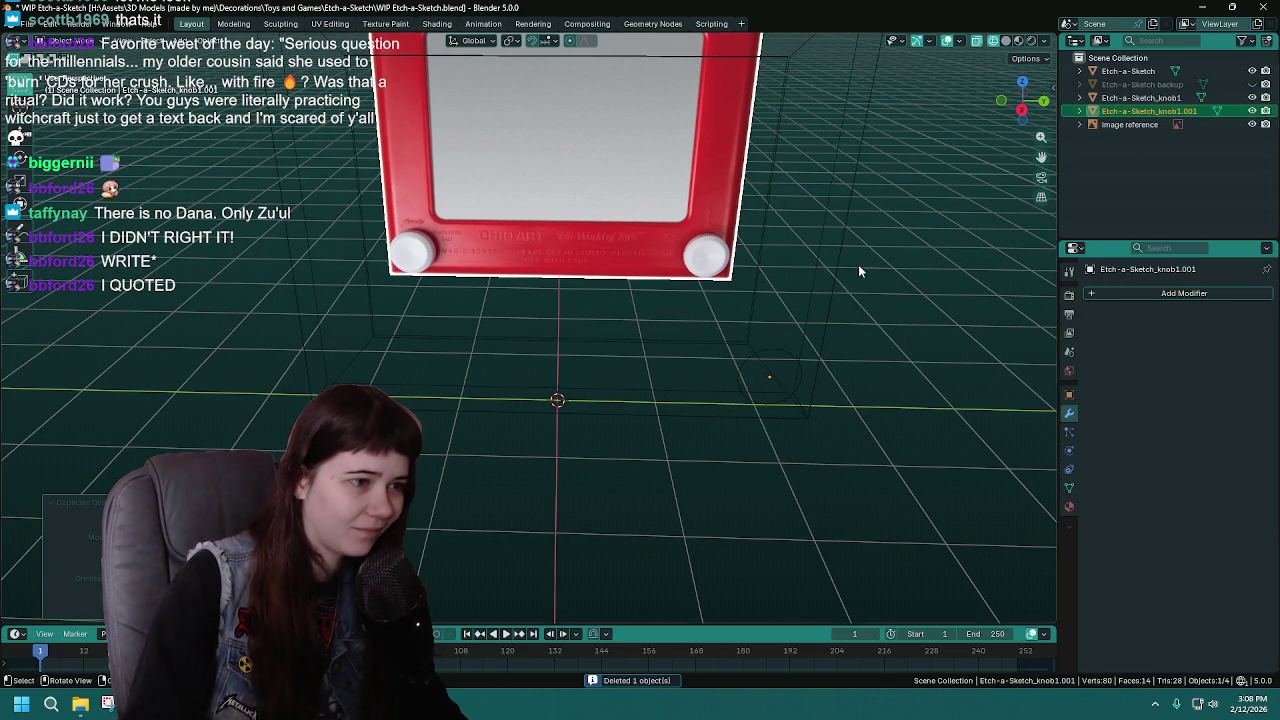
click(1252, 97)
In front view, save and slide the new knob copy along Y toward the left dial
key(KP_1)
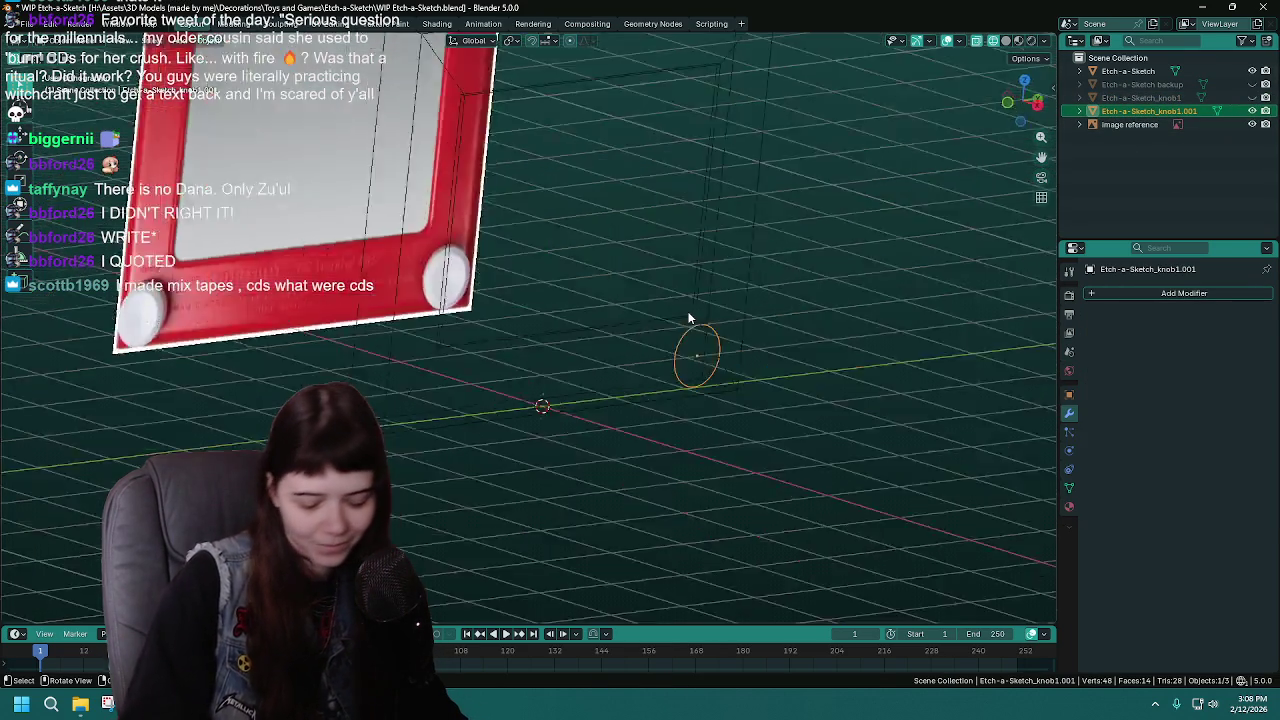
key(ctrl+s)
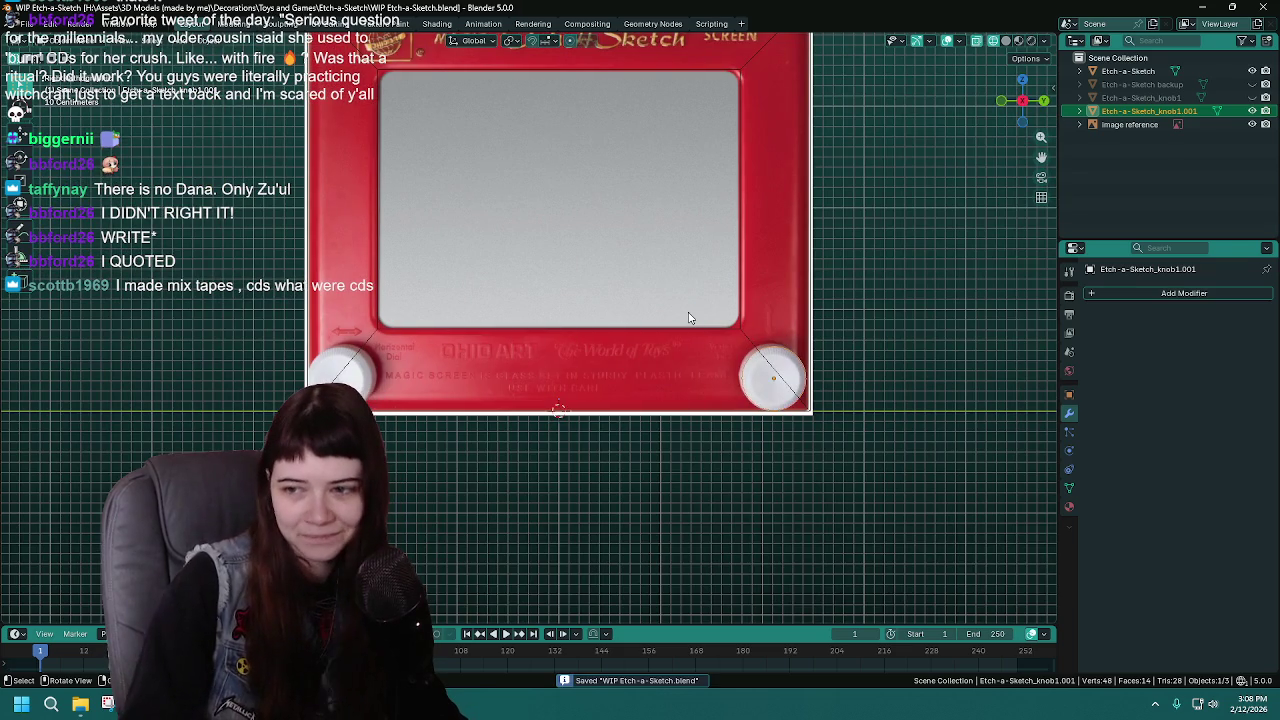
scroll(688, 318, up, 3)
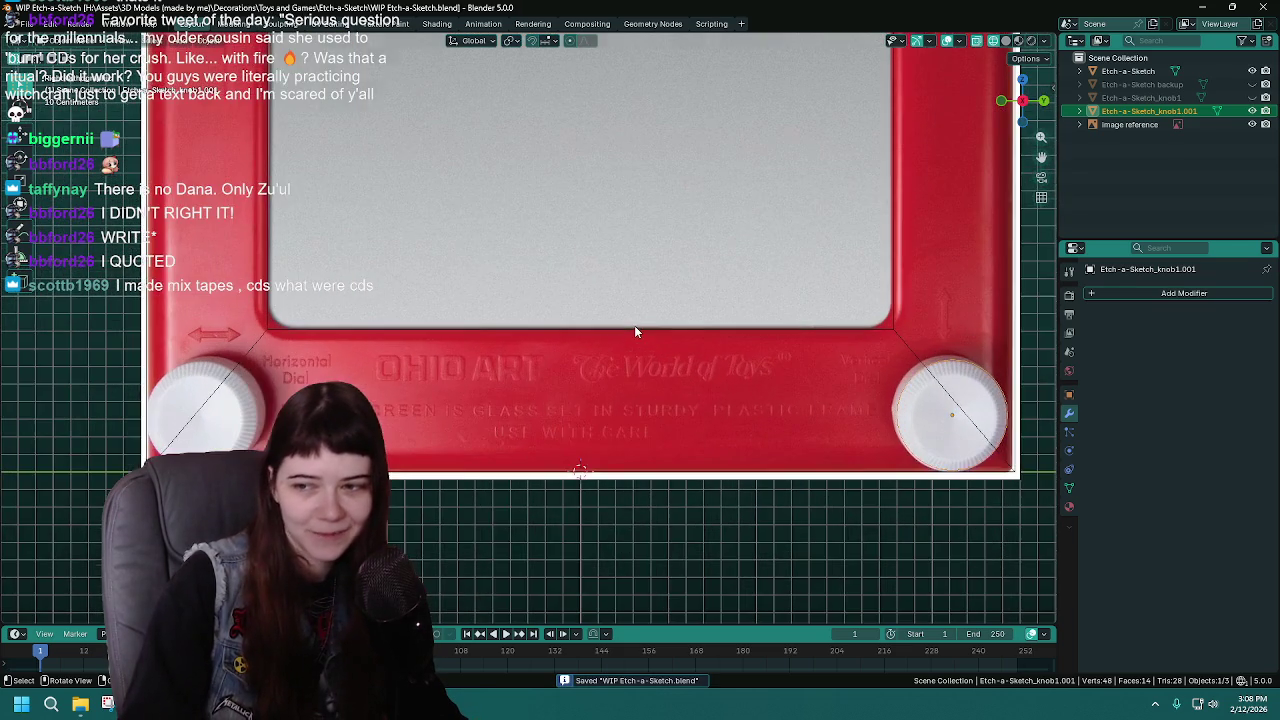
scroll(522, 336, up, 1)
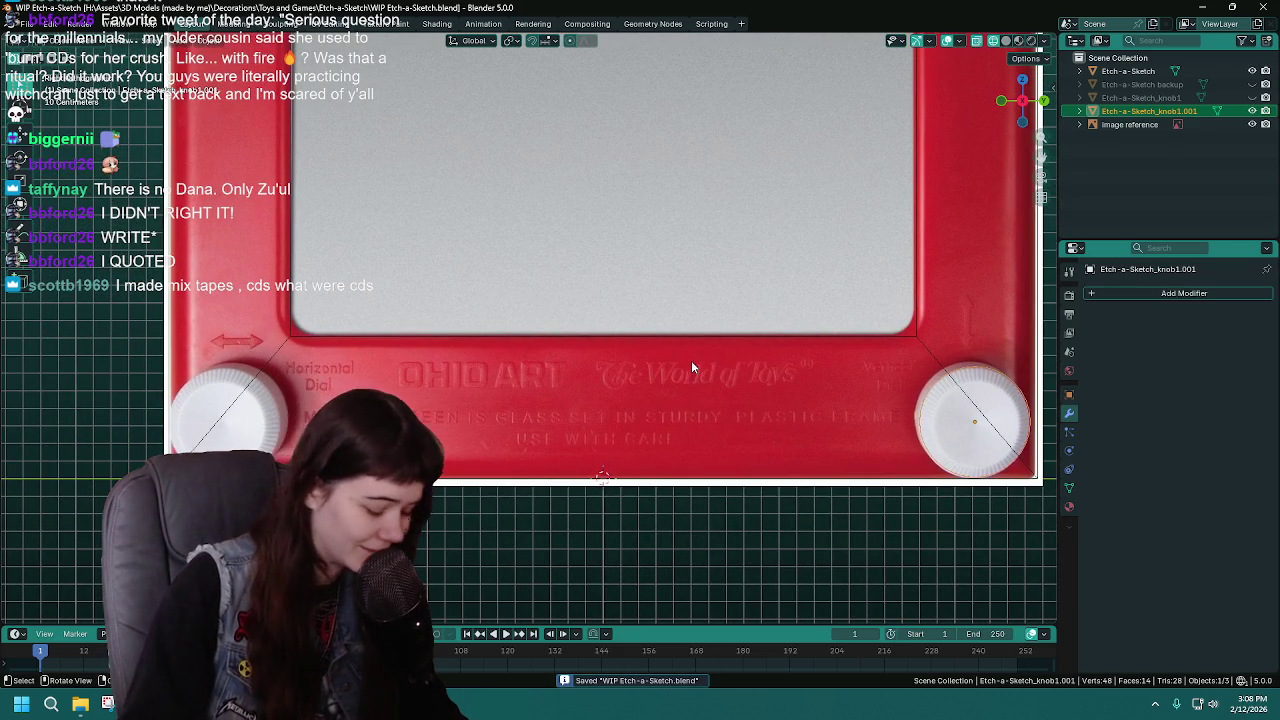
key(g)
key(x)
key(y)
click(218, 367)
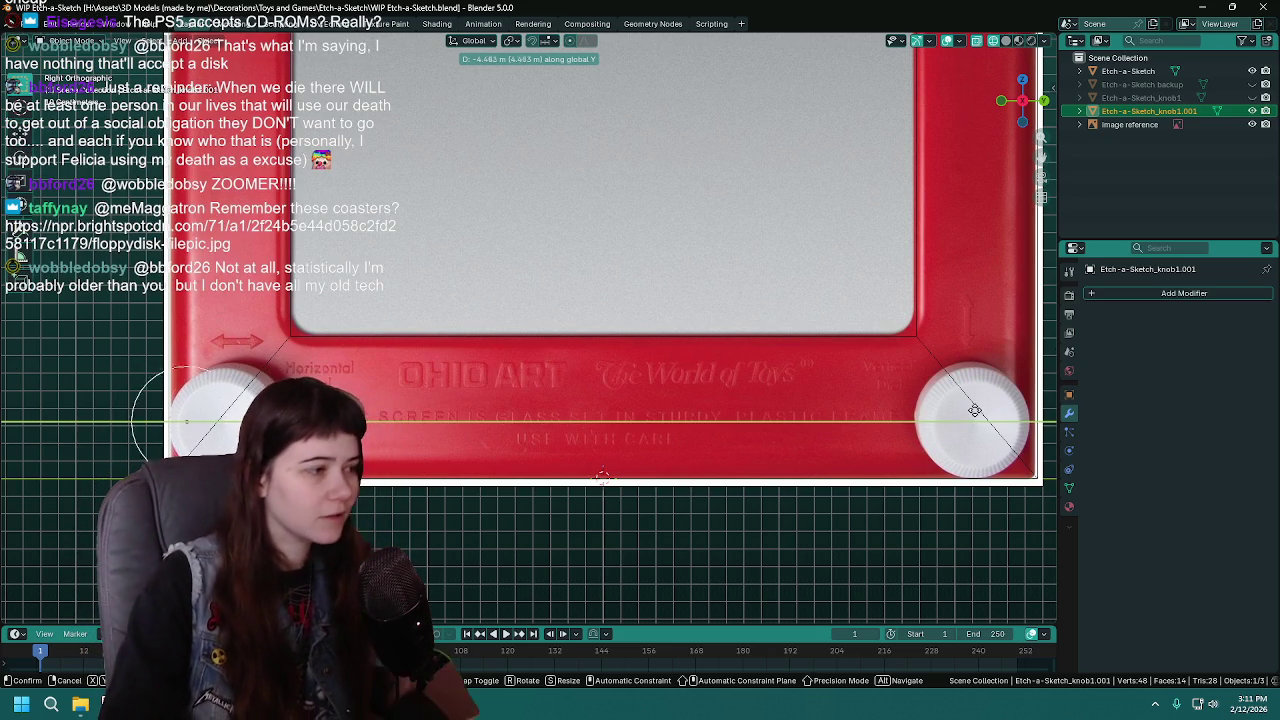
Confirm the knob copy's position over the left dial
click(1000, 417)
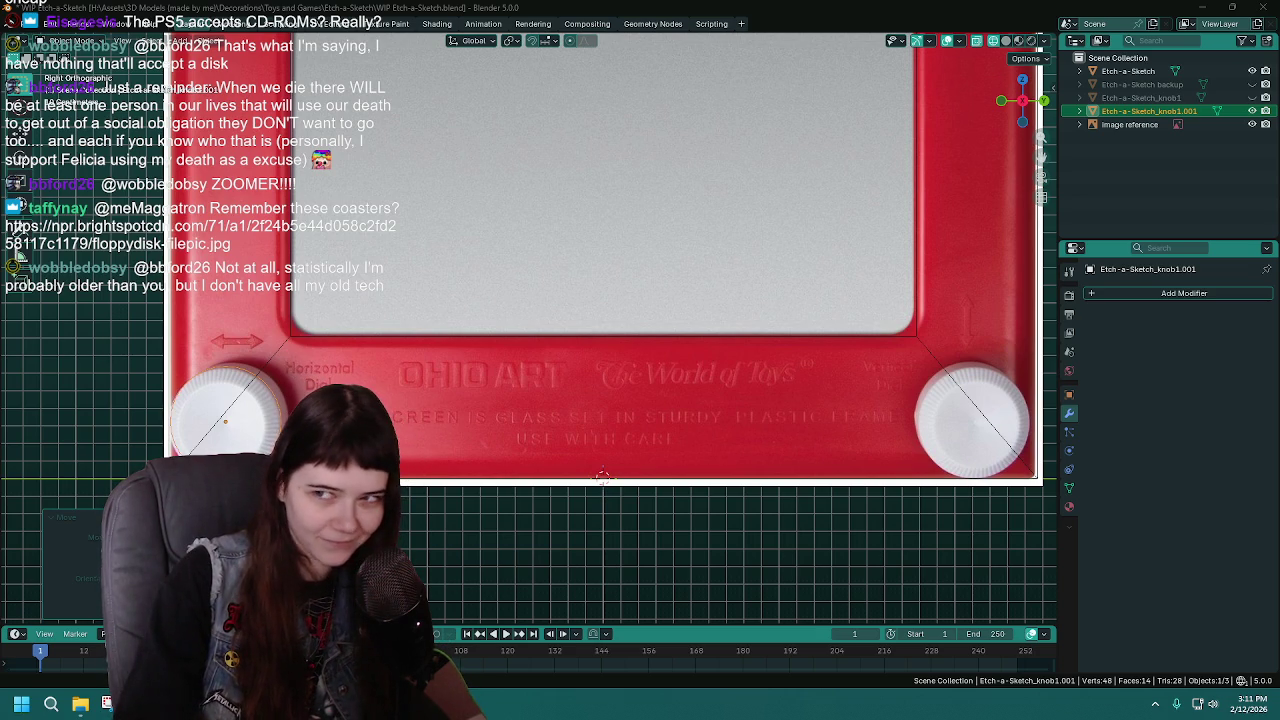
Drag the browser window with the floppy-disk photo over the Blender scene
drag(1108, 170, 850, 109)
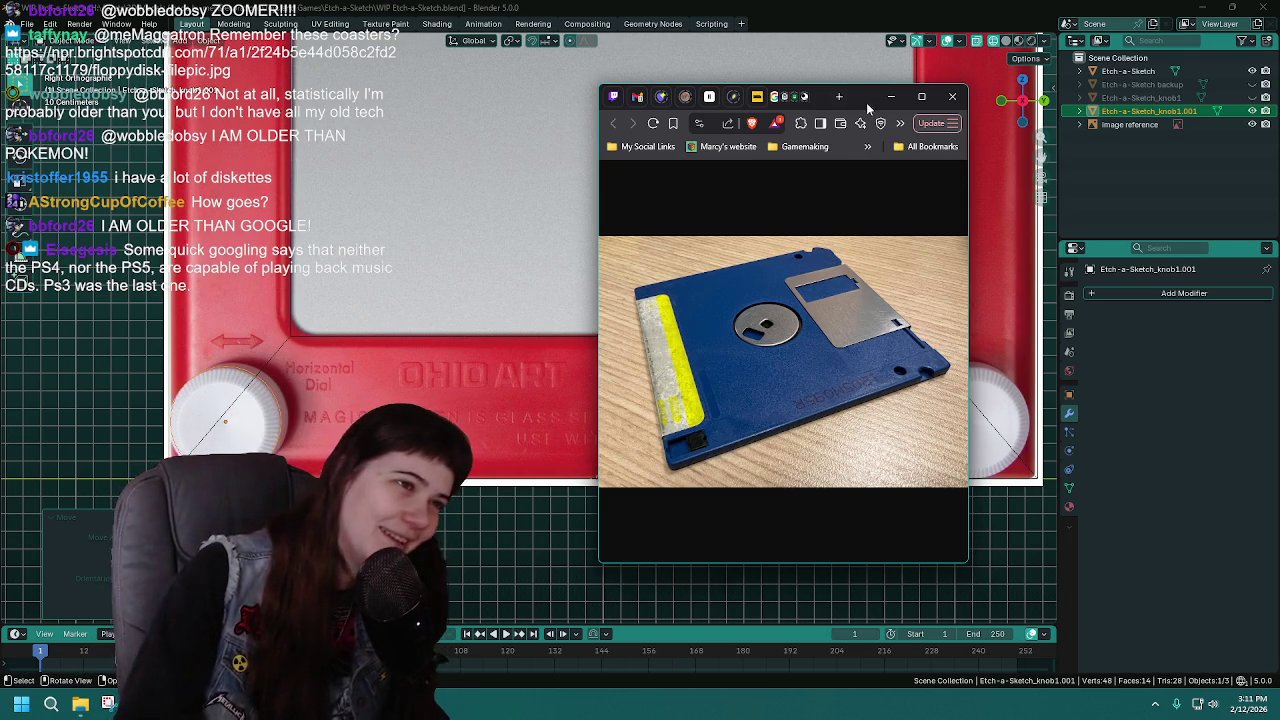
Close the floppy-disk photo window
click(891, 96)
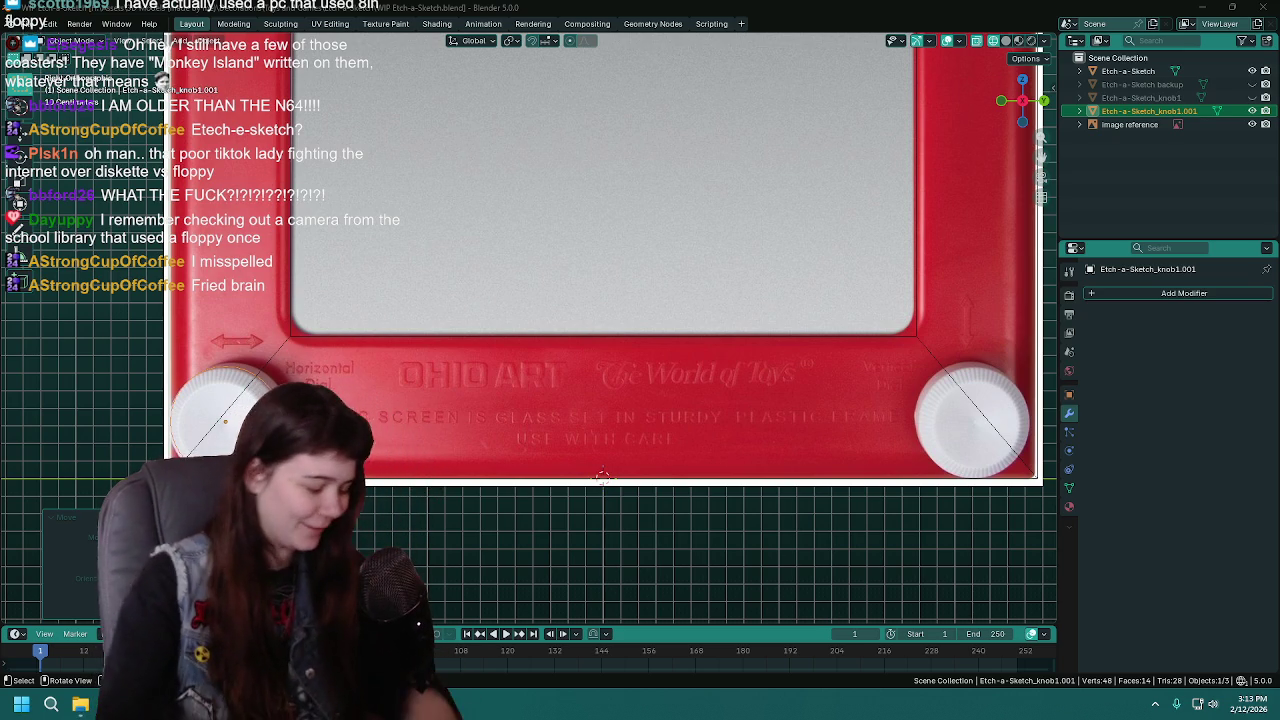
Start renaming Etch-a-Sketch_knob1.001 in the Outliner
double_click(1150, 110)
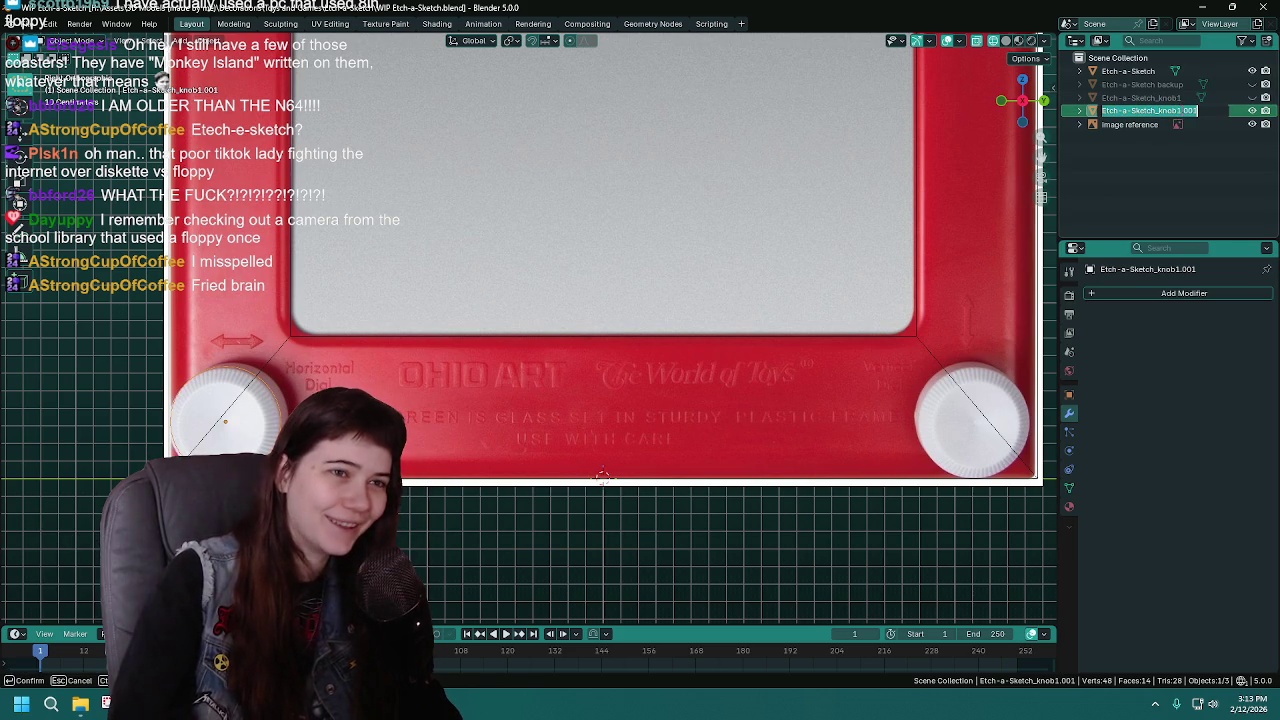
Rename the knob copy to Etch-a-Sketch_knob2 and save the file
key(End)
key(BackSpace)
key(BackSpace)
key(BackSpace)
text(2)
key(Return)
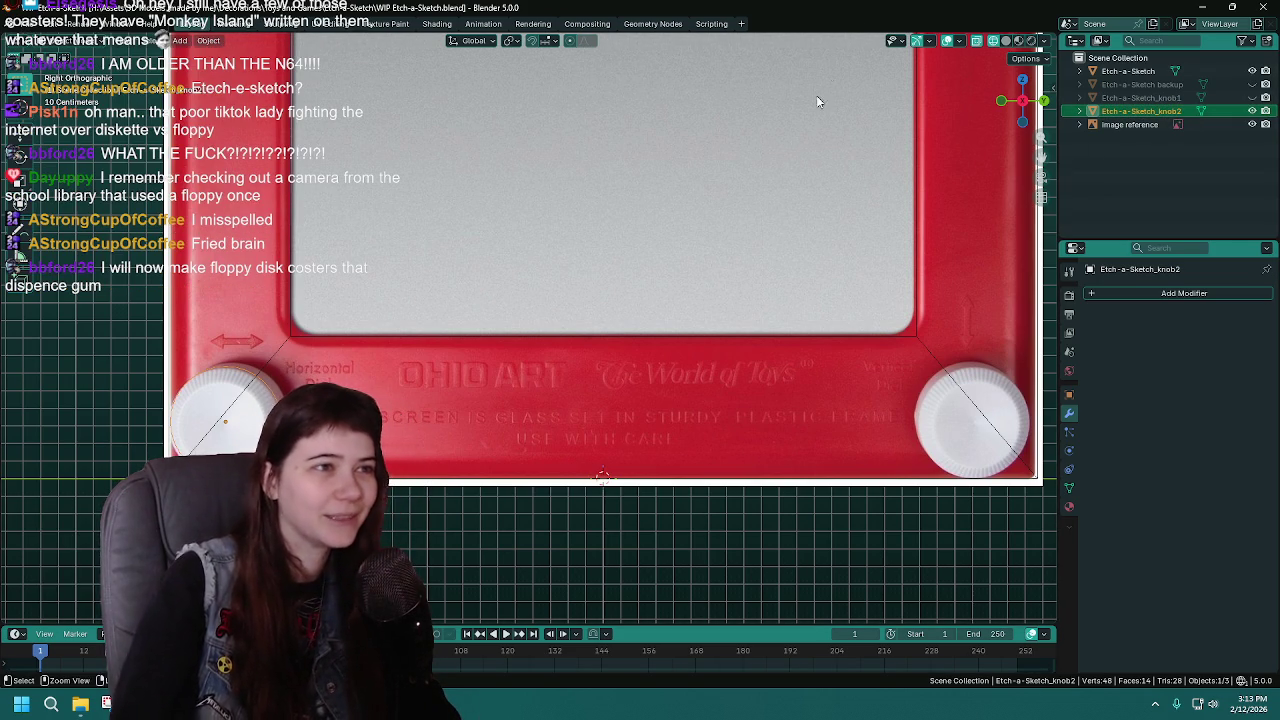
key(ctrl+s)
ctrl+scroll(960, 100, down, 1)
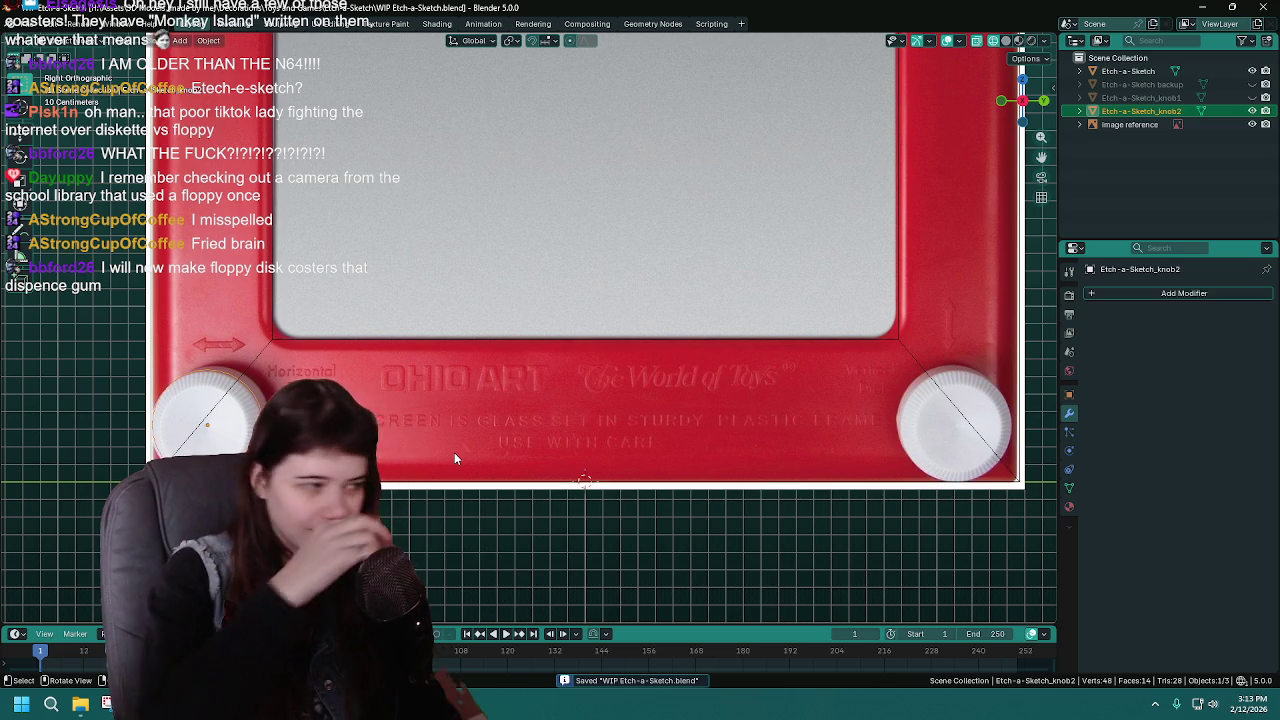
Leave knob2 in place, select Etch-a-Sketch_knob1, and save again
key(g)
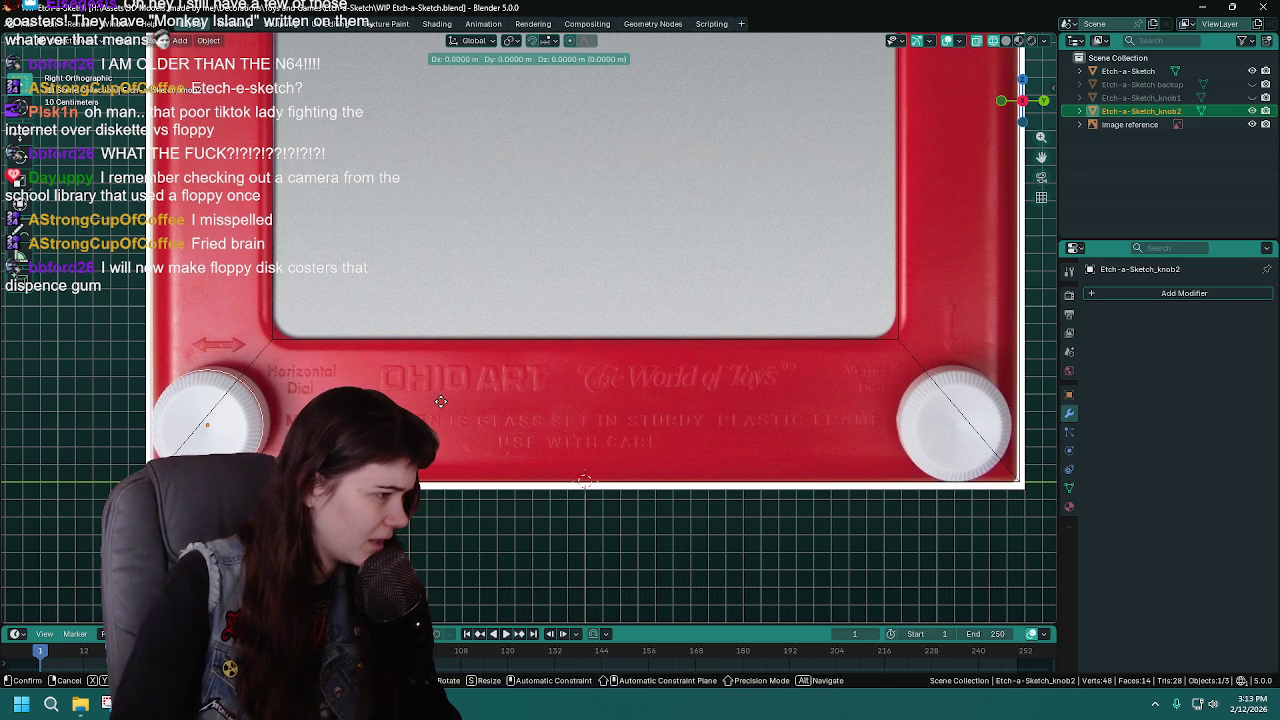
key(x)
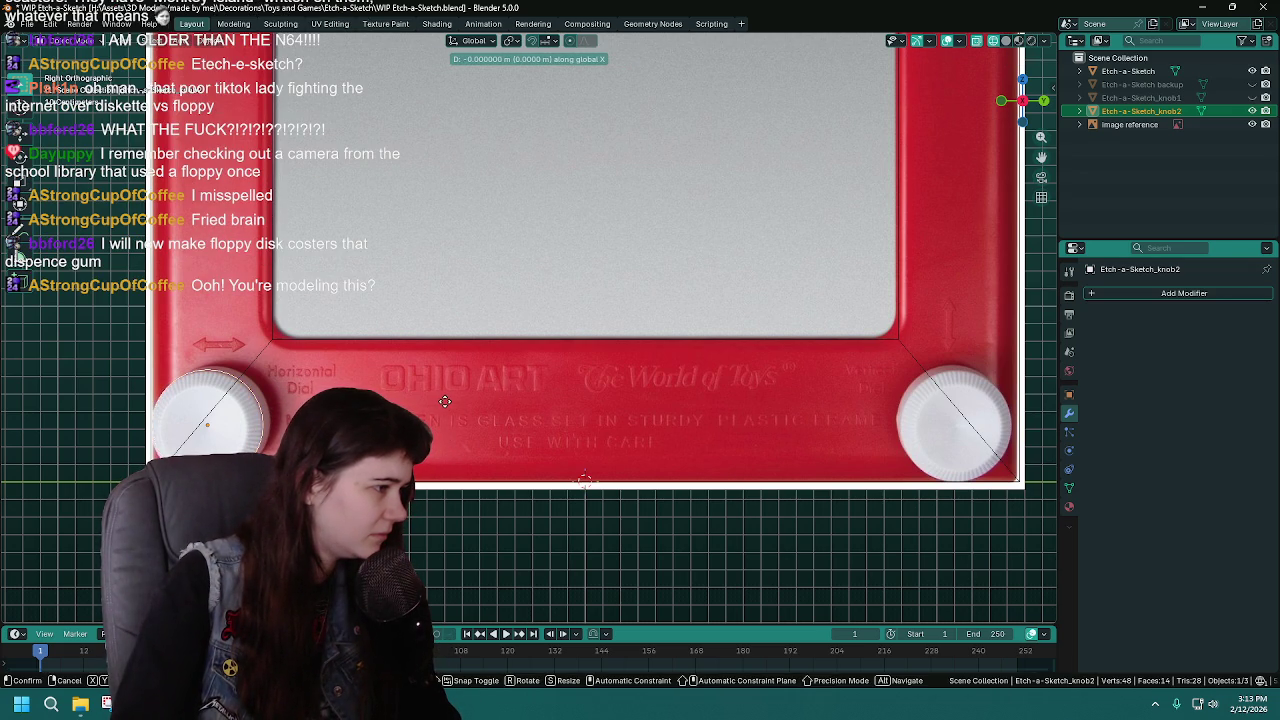
right_click(445, 400)
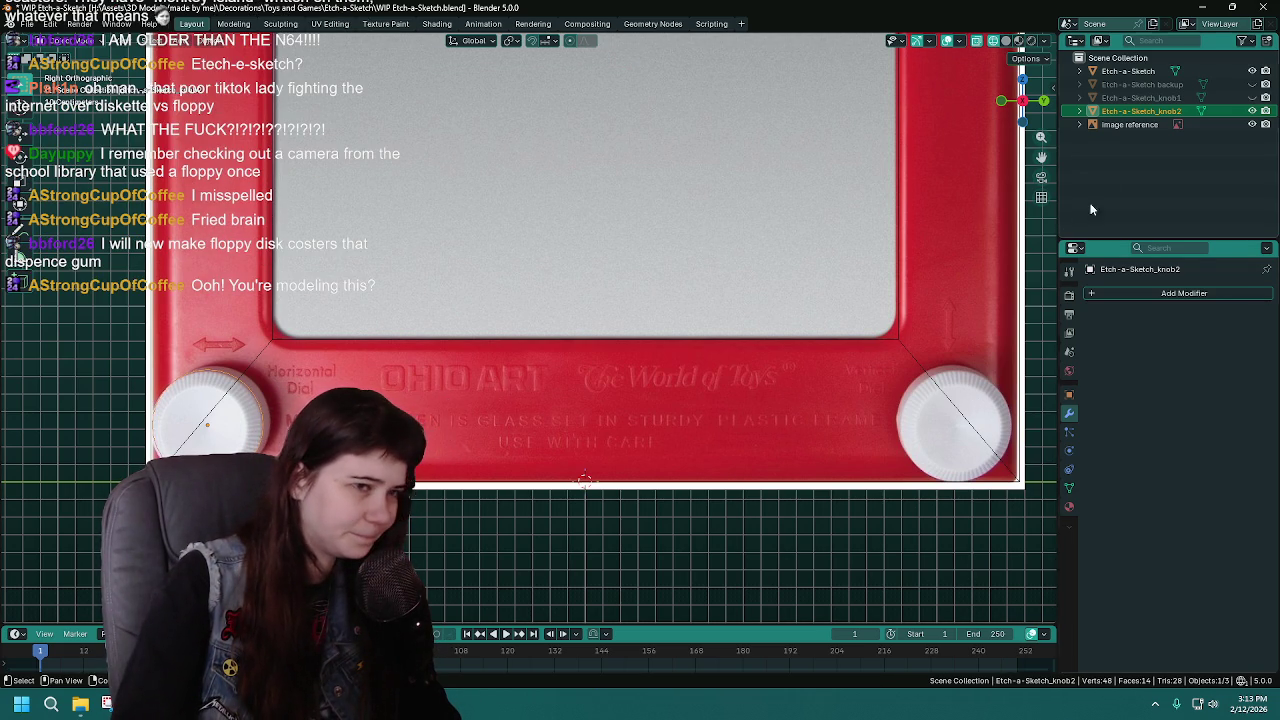
click(1193, 101)
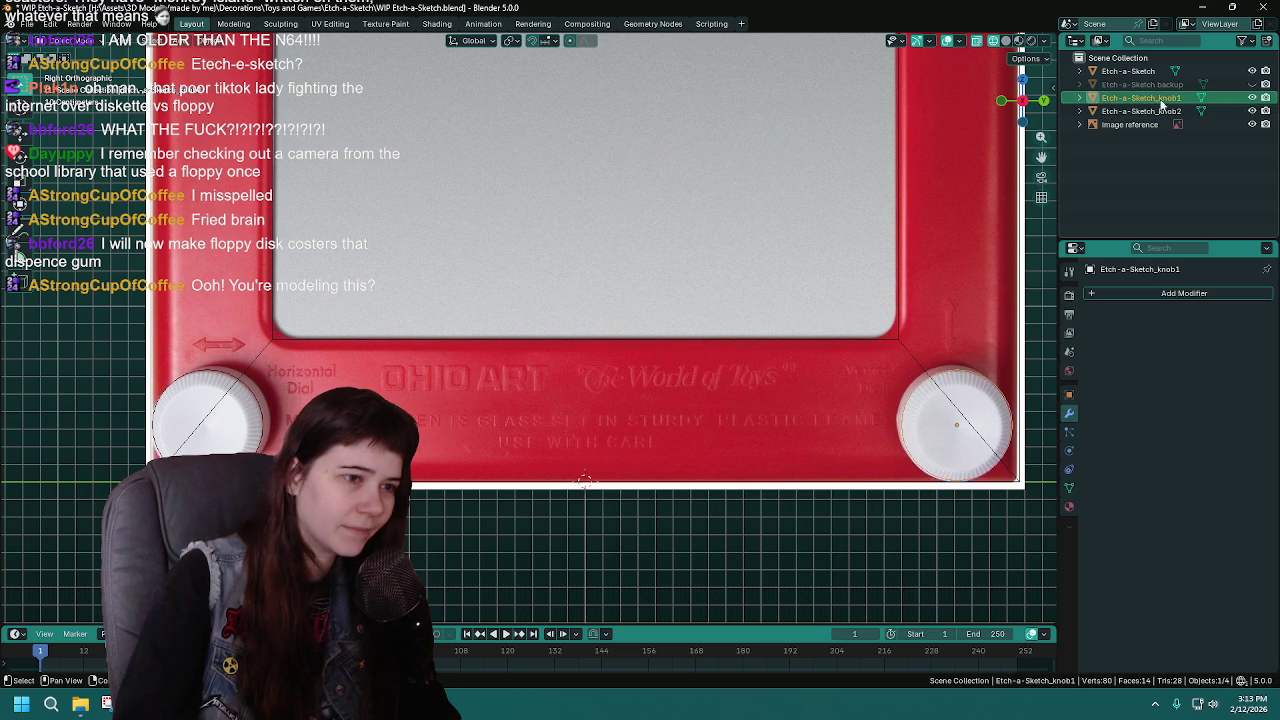
key(ctrl+s)
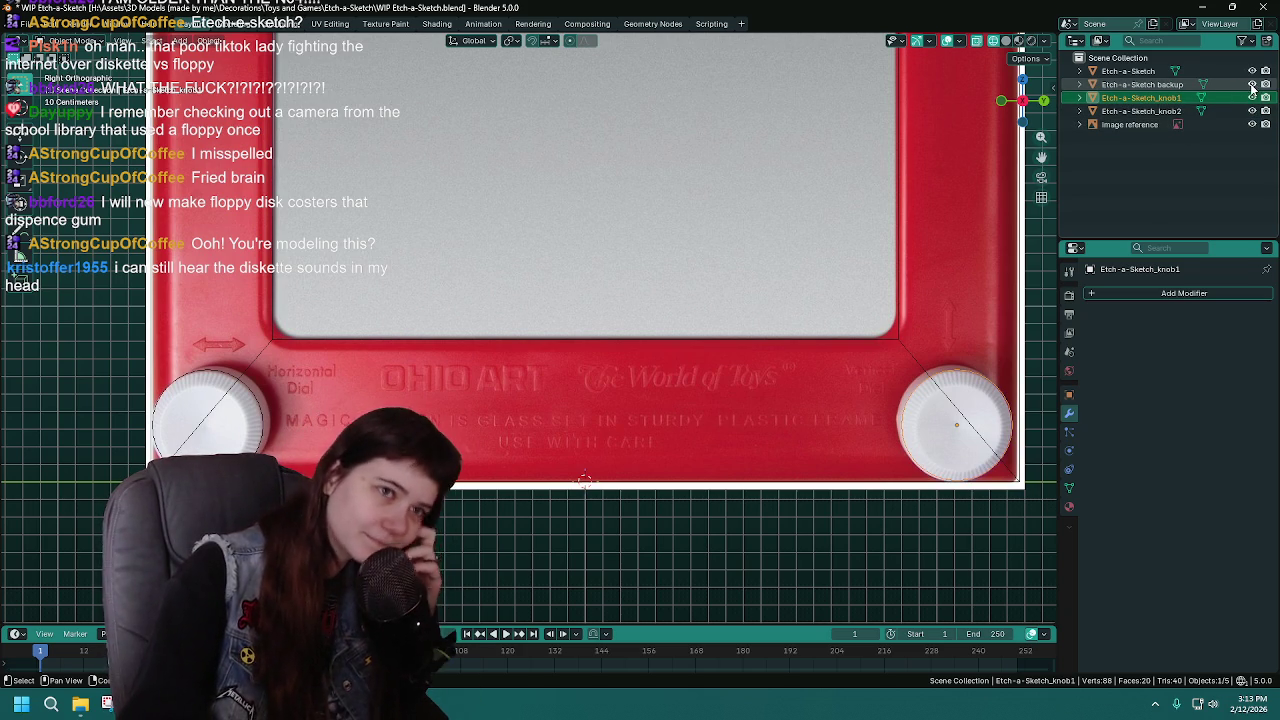
Hide Etch-a-Sketch backup, then select Etch-a-Sketch_knob1 and Etch-a-Sketch_knob2 to check them
click(1198, 69)
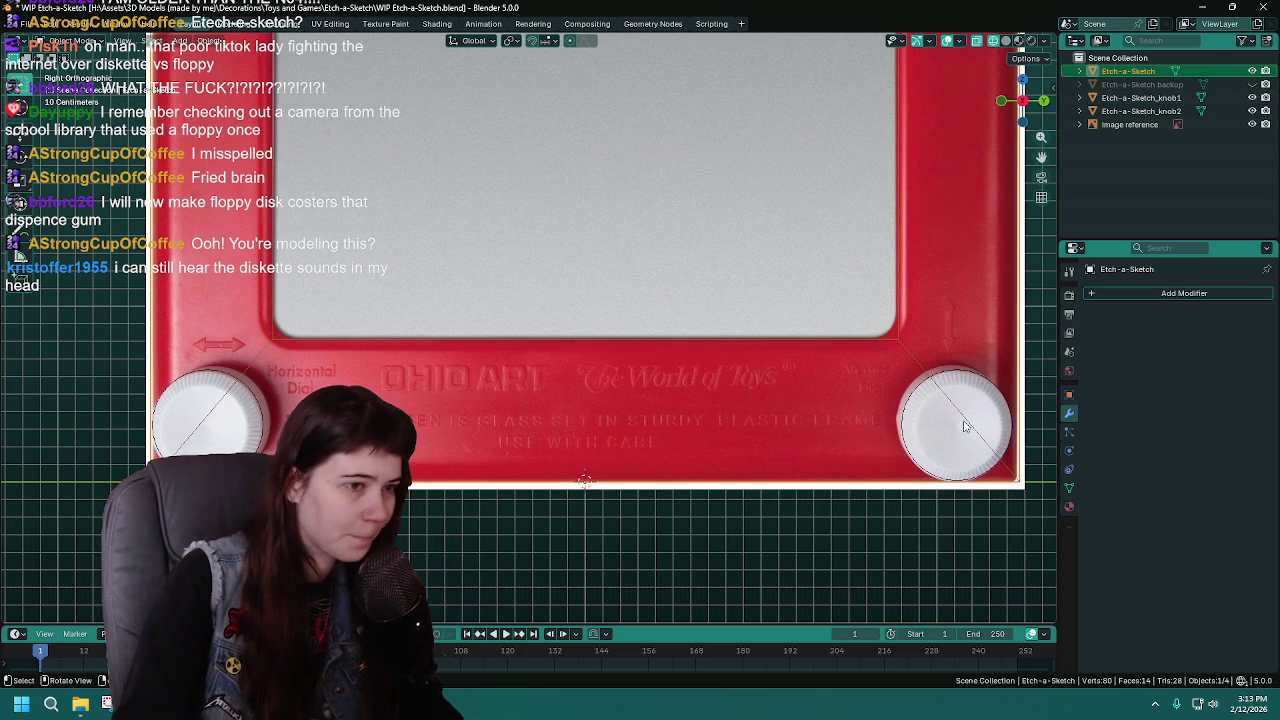
click(955, 430)
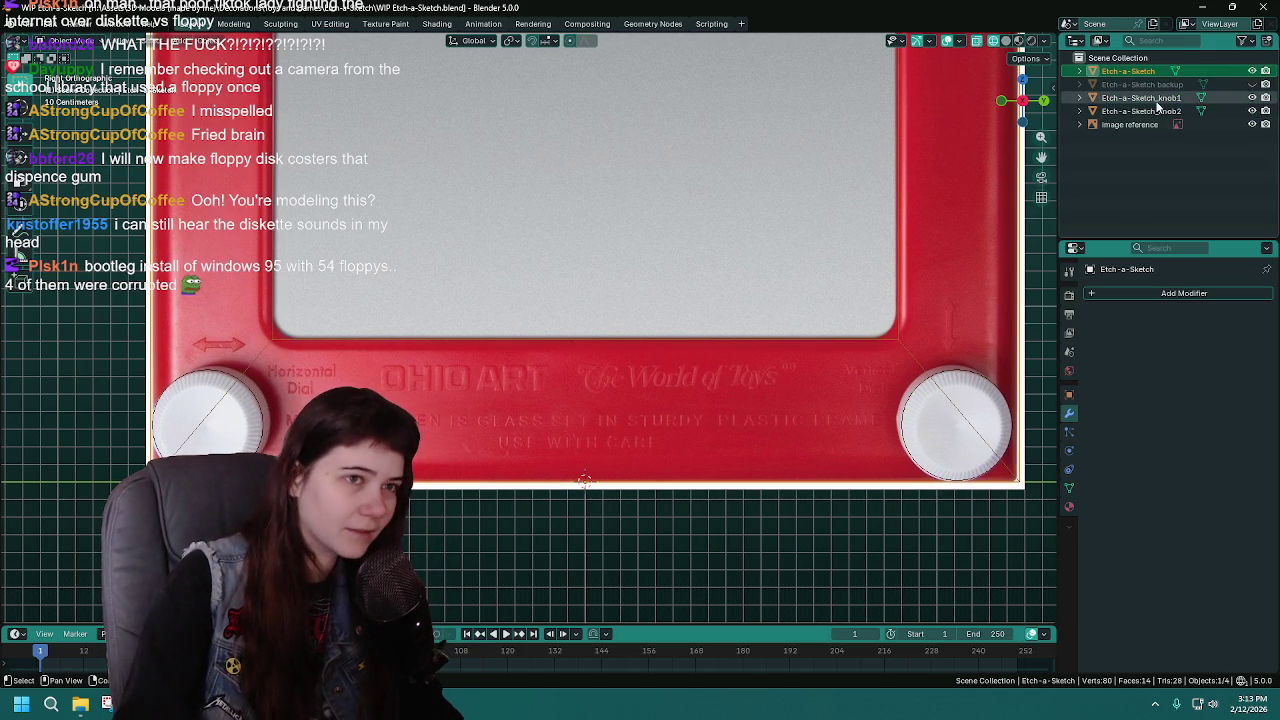
click(1140, 111)
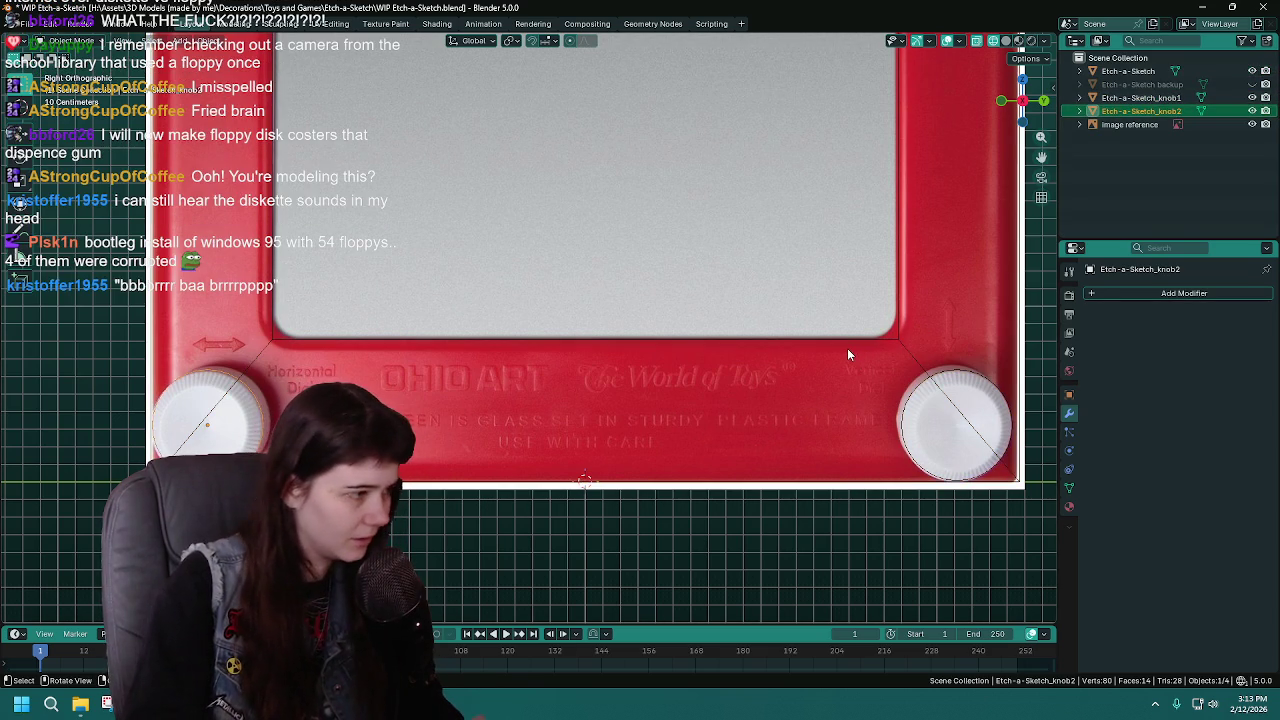
Select Etch-a-Sketch_knob1, shift the view toward it, and save the blend file
click(1140, 98)
shift+middle_drag(755, 299, 610, 314)
scroll(610, 314, up, 1)
key(ctrl+s)
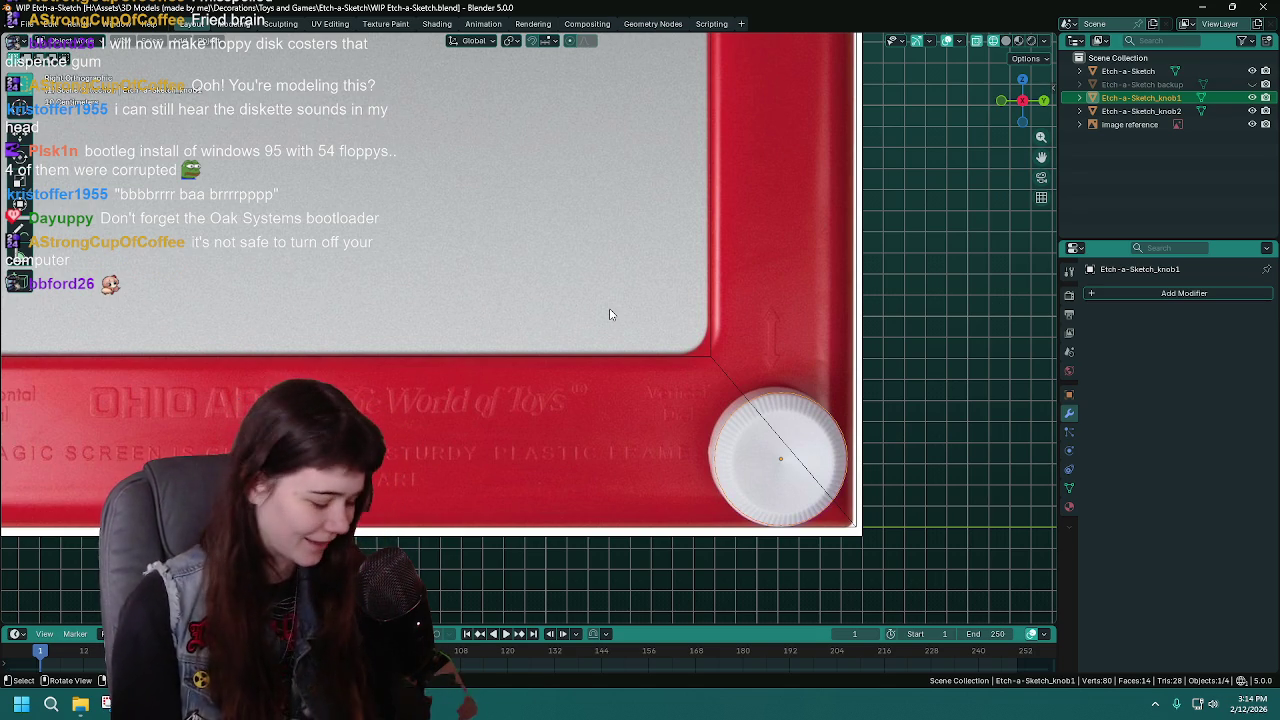
key(ctrl+s)
scroll(840, 393, down, 2)
Fill knob1's circle with a face in Edit Mode, checking it from the right view
key(Tab)
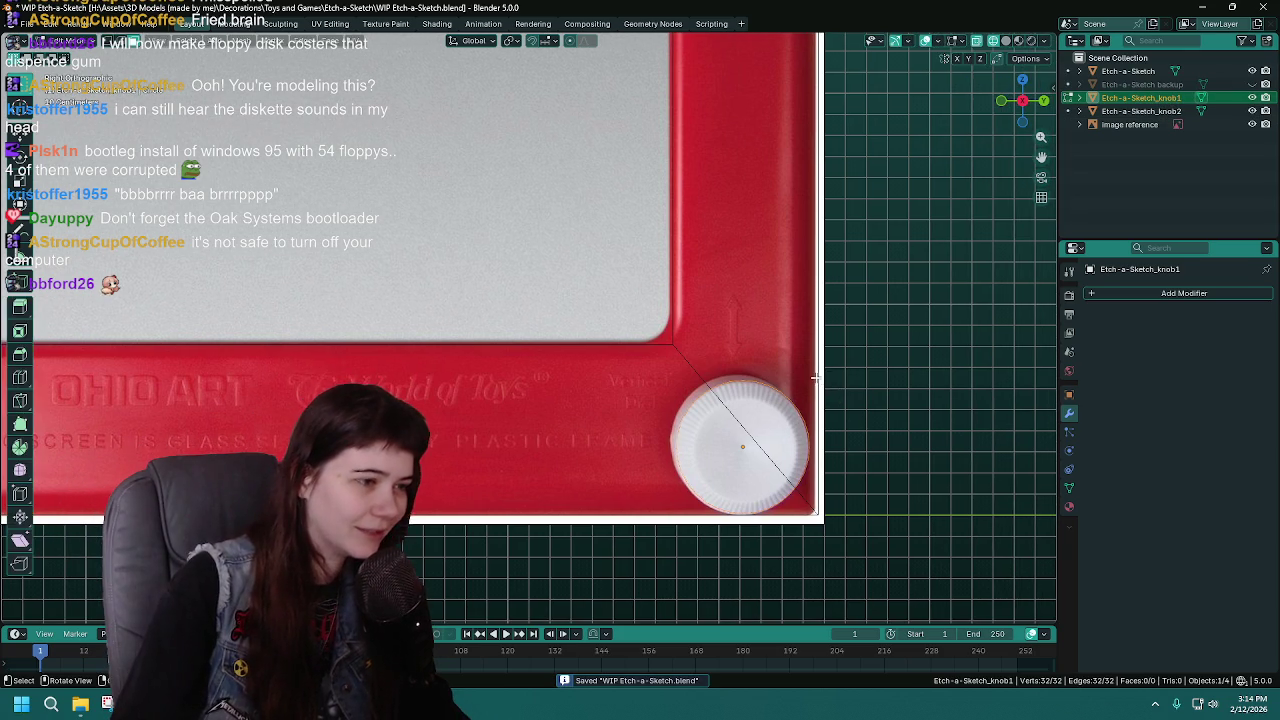
middle_drag(840, 393, 813, 378)
key(Tab)
key(Tab)
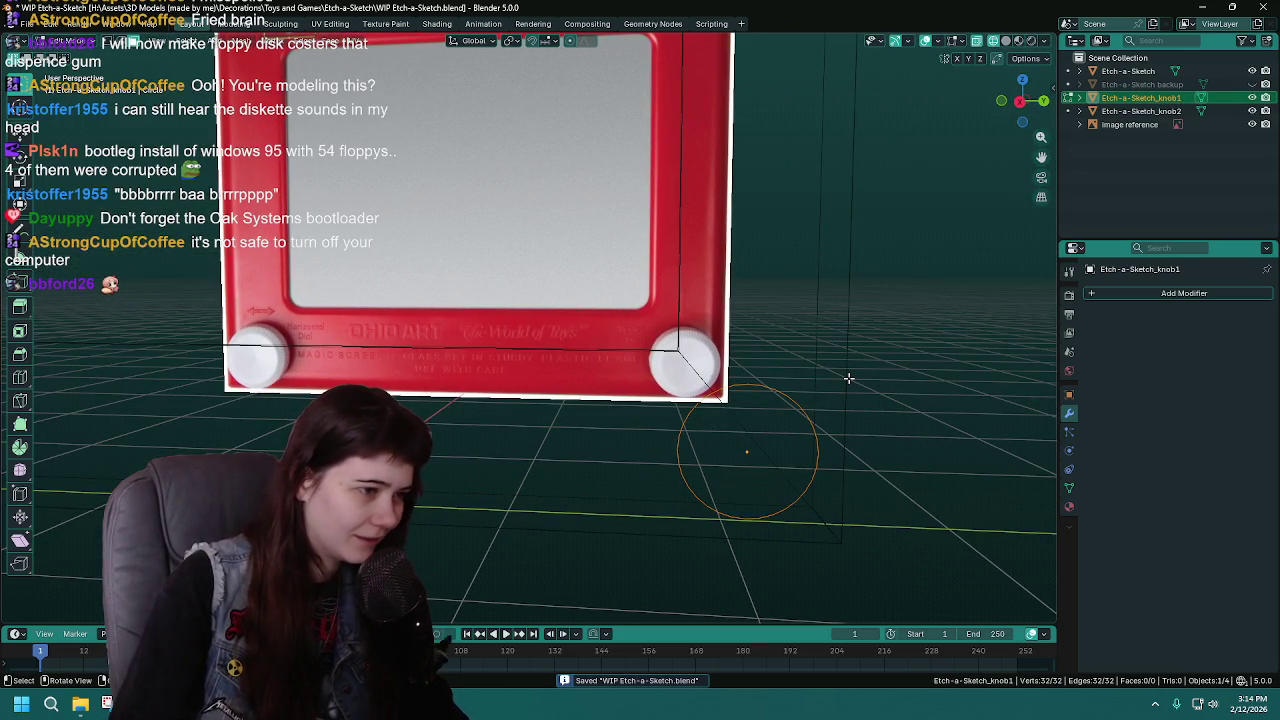
key(f)
key(KP_3)
scroll(864, 383, up, 1)
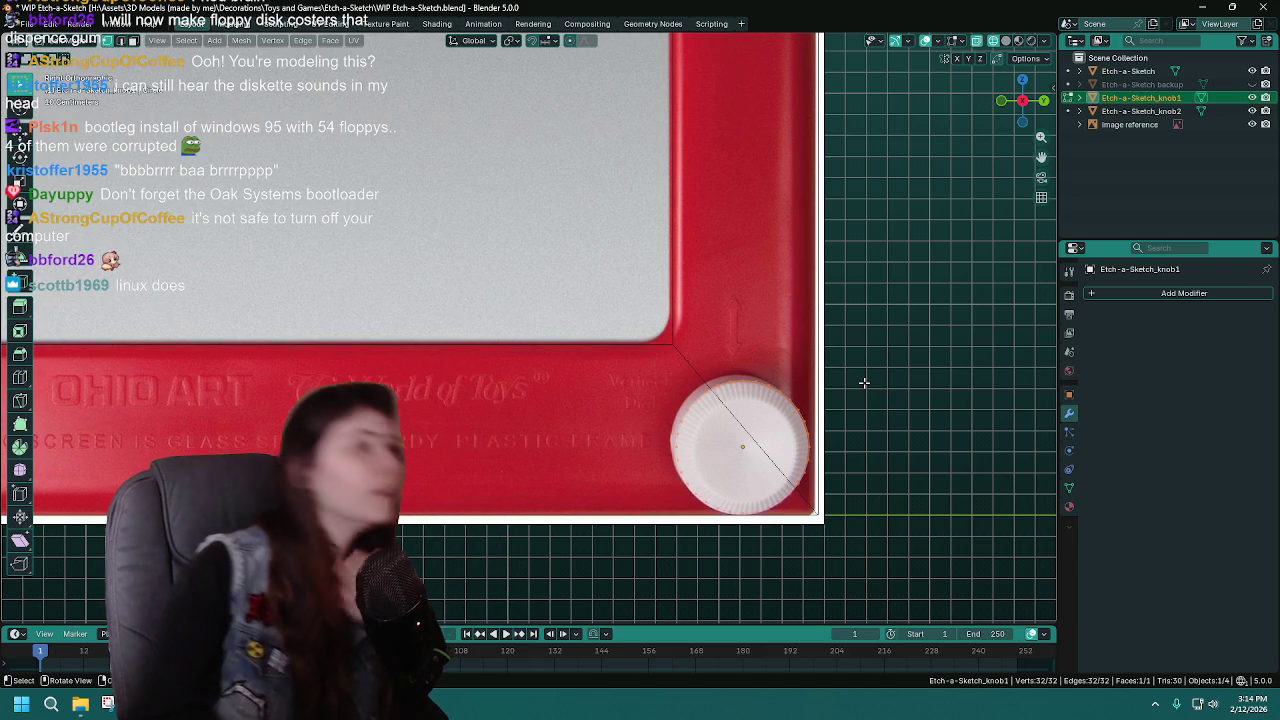
key(Tab)
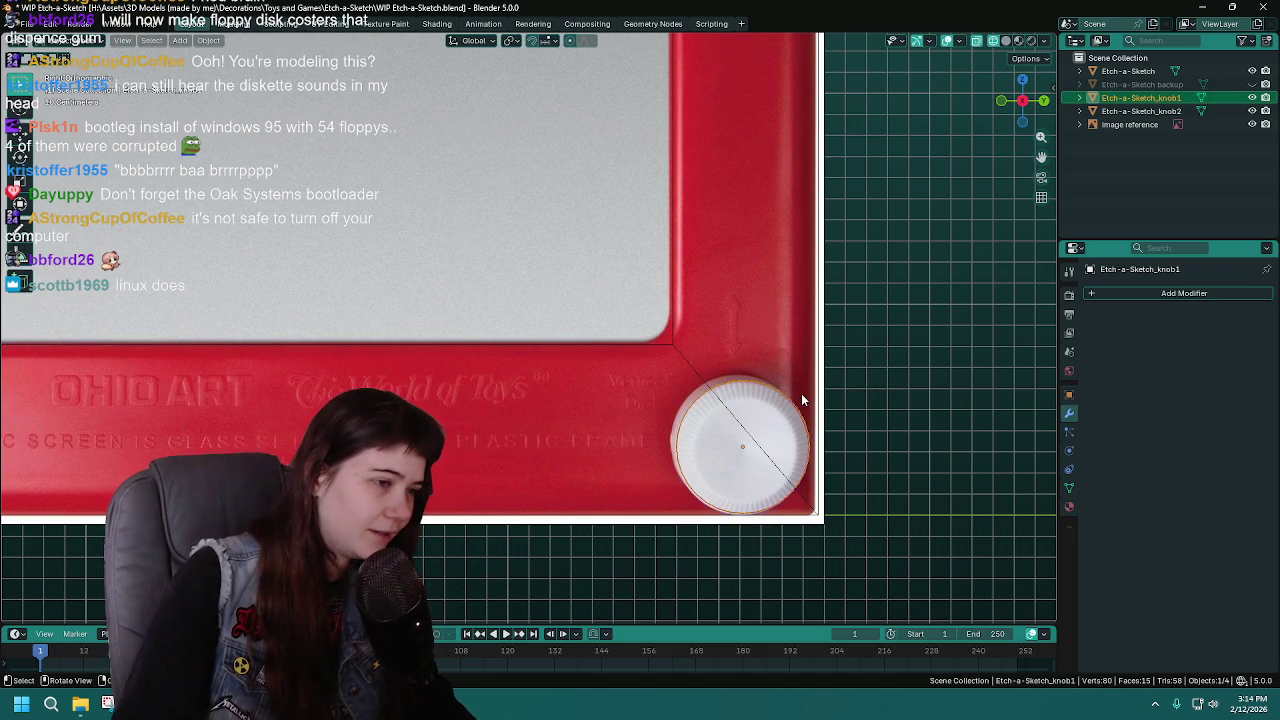
Add an eight-vertex circle mesh and rotate it 90° about X
click(1126, 177)
key(shift+a)
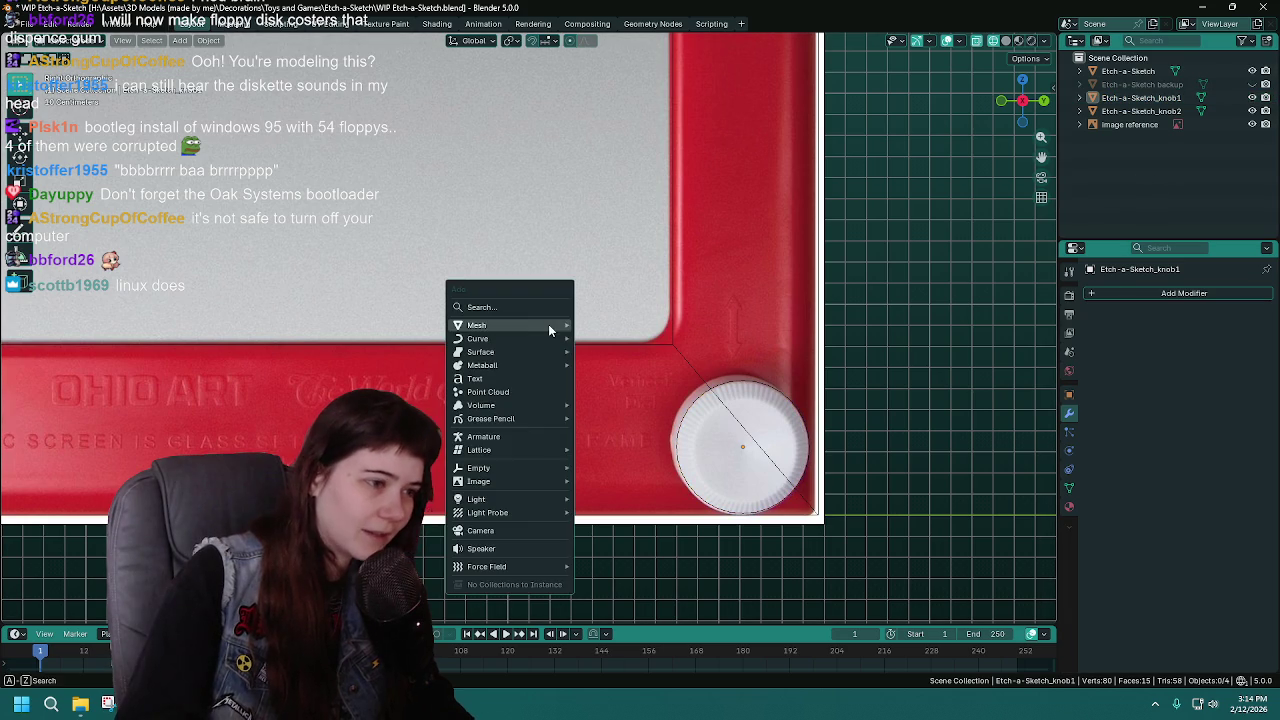
click(625, 351)
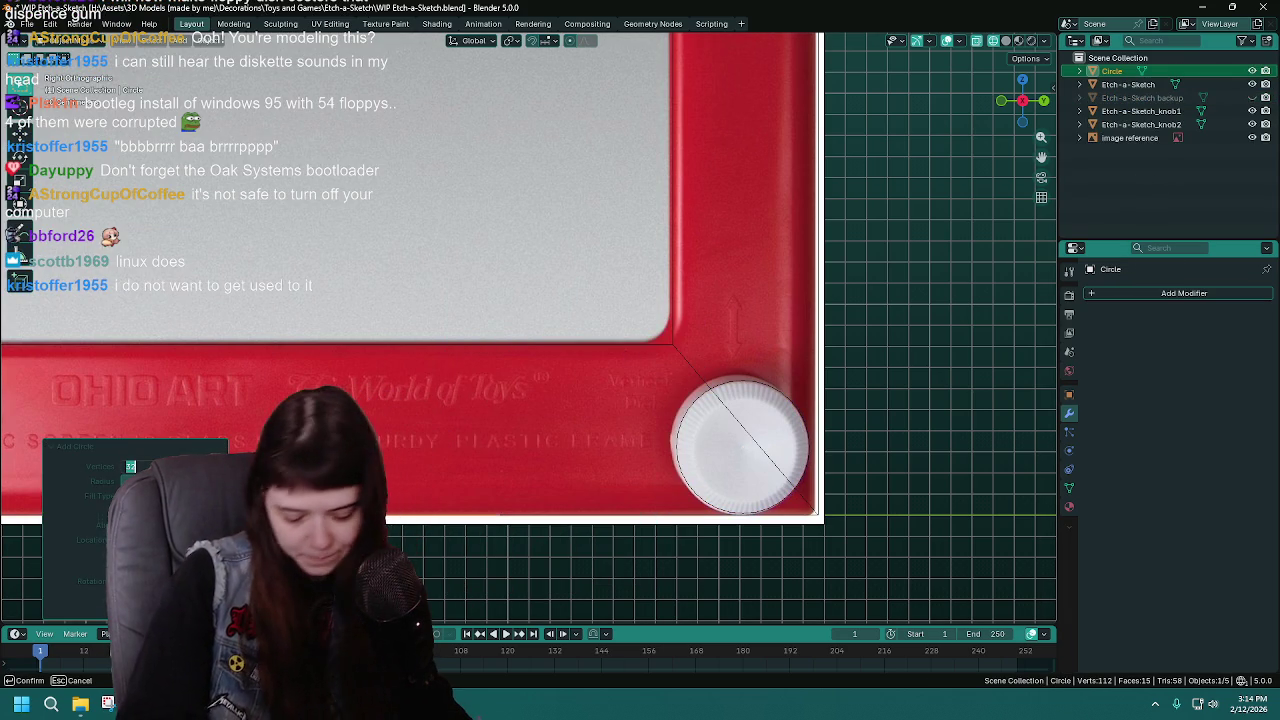
key(Return)
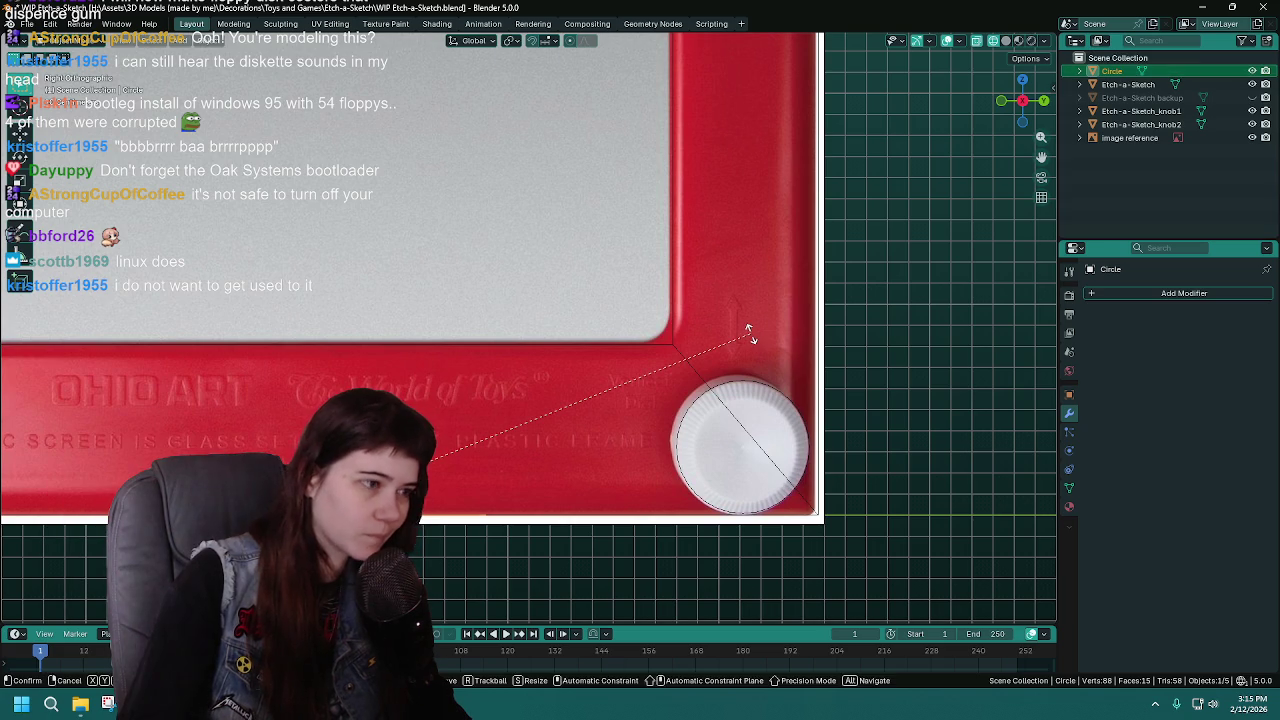
text(rx90)
key(Return)
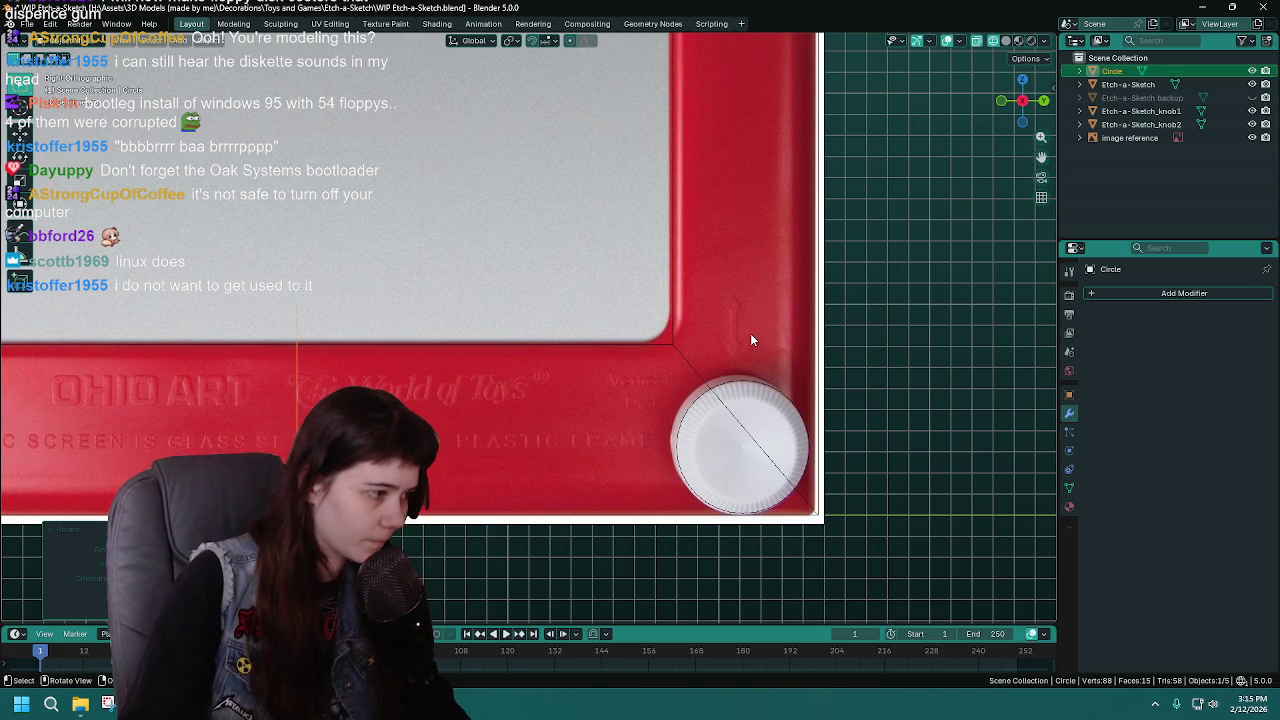
Rotate the trial circle again, delete it, and bring up the Add menu
text(rx)
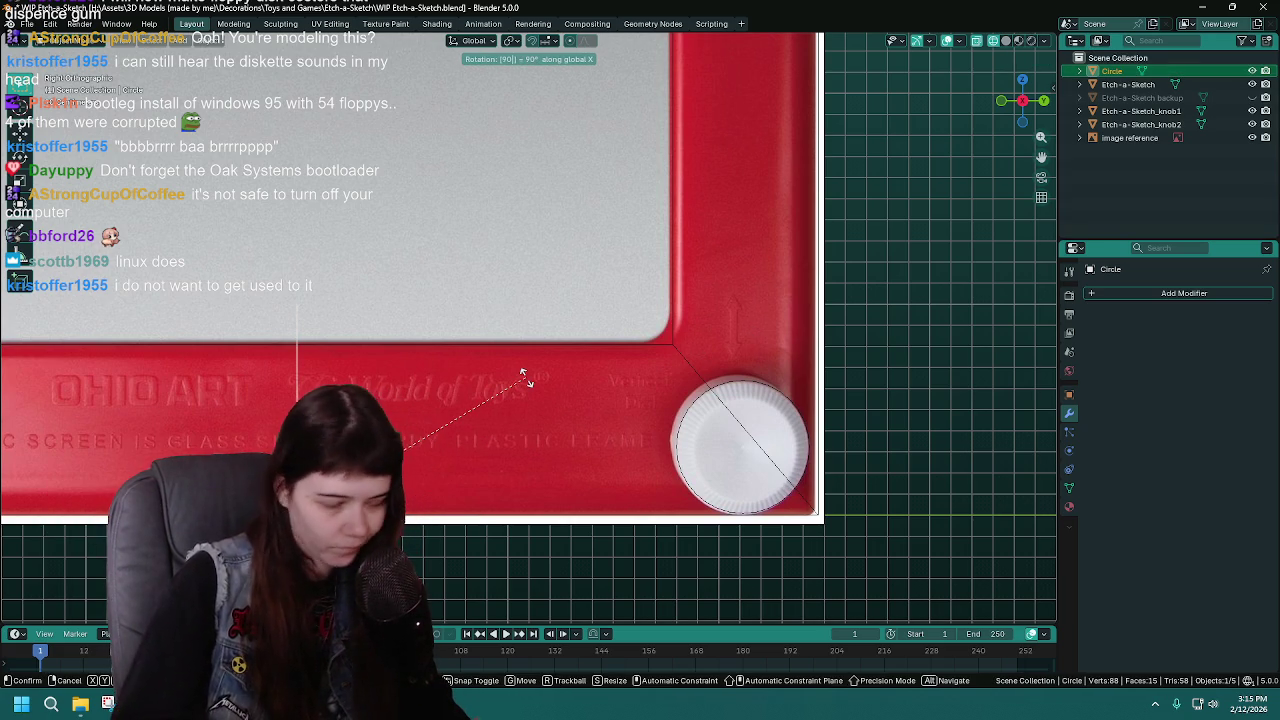
text(y90)
key(Return)
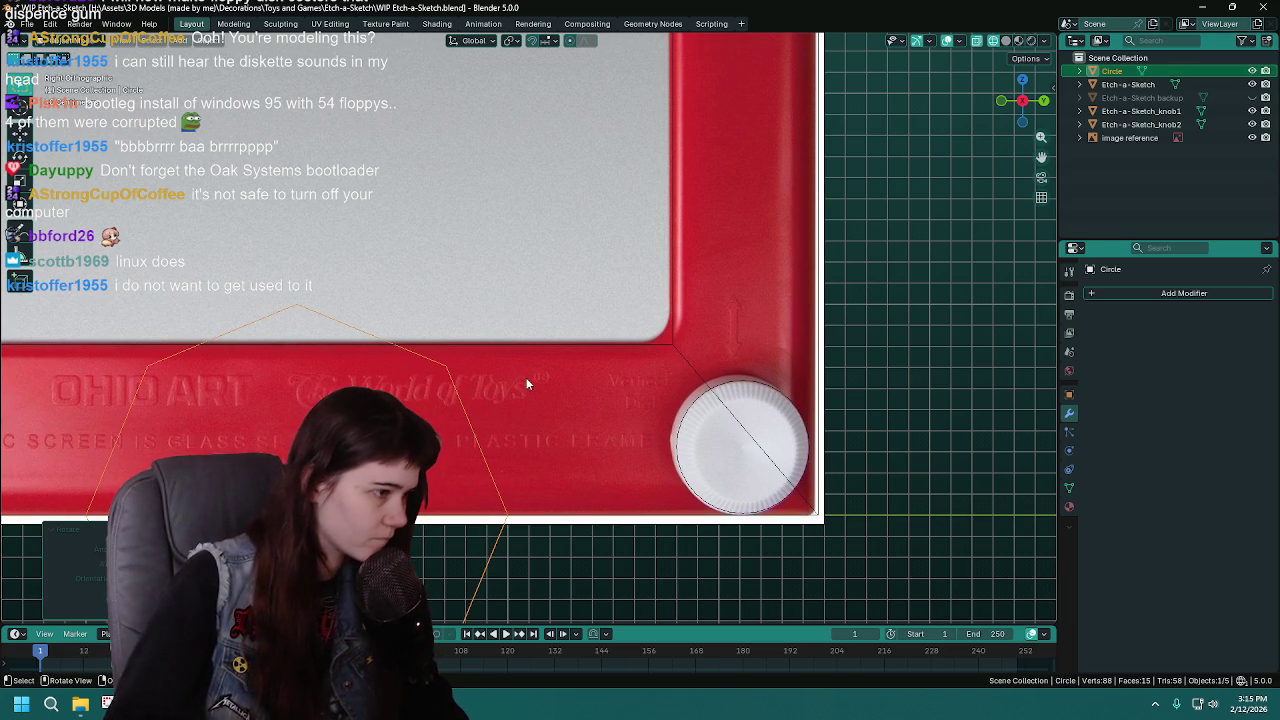
key(Delete)
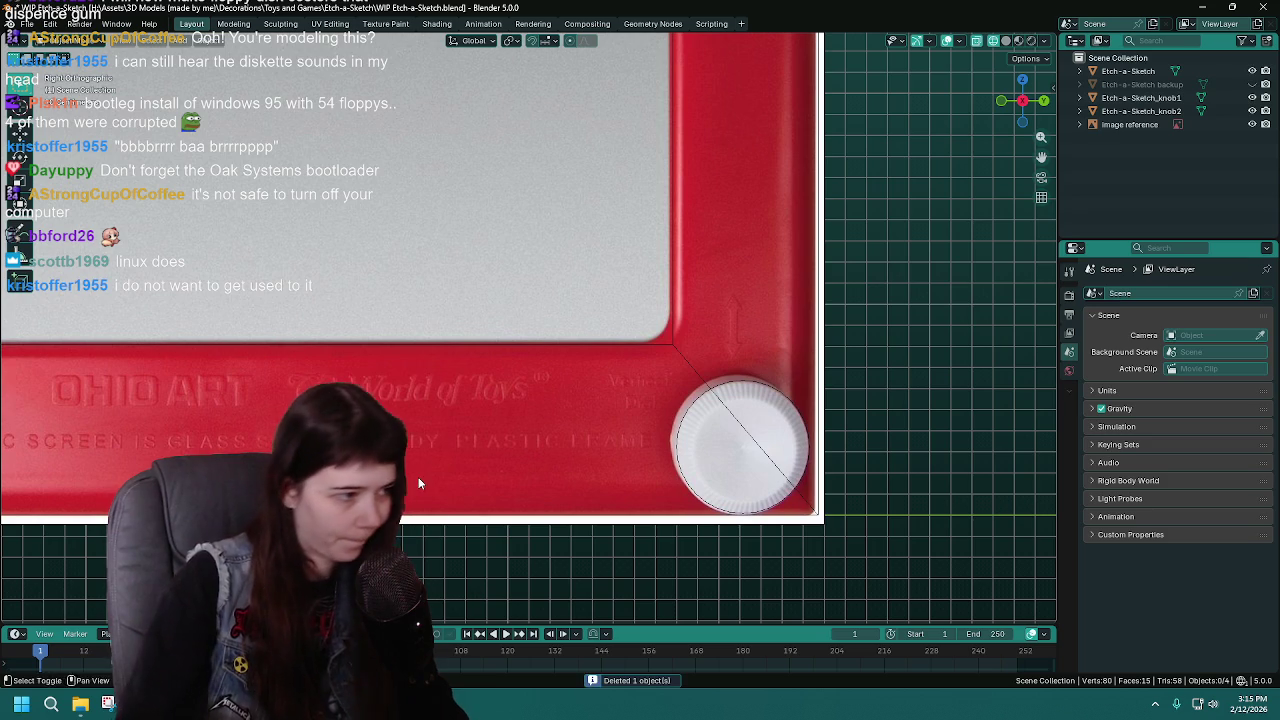
key(shift+a)
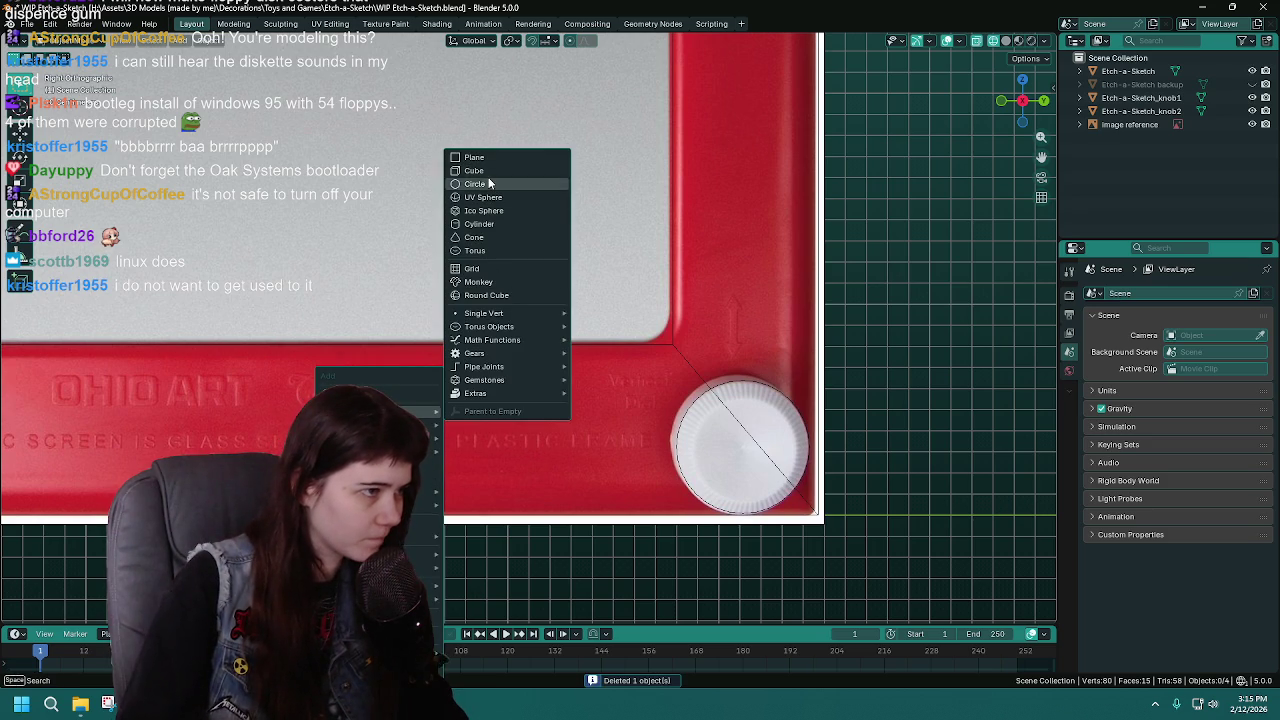
Add a new circle mesh and raise its vertex count to 14
click(474, 184)
drag(135, 466, 160, 466)
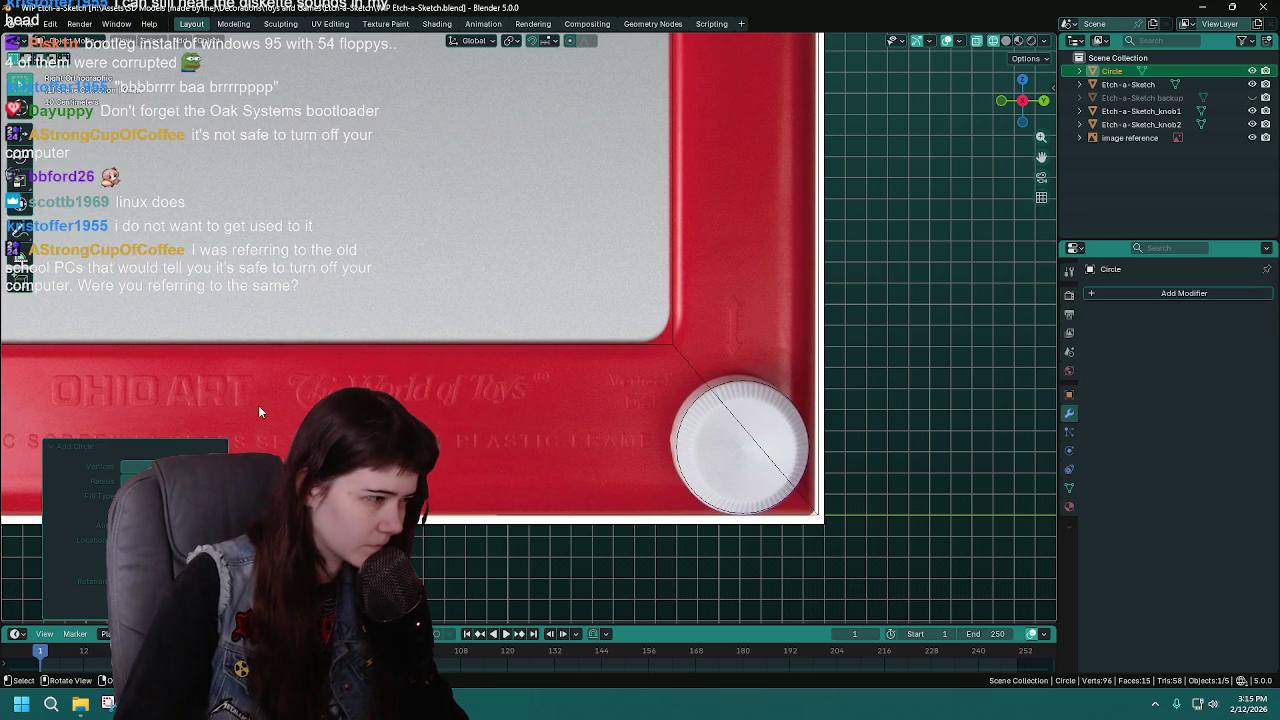
scroll(576, 420, down, 5)
scroll(558, 425, up, 2)
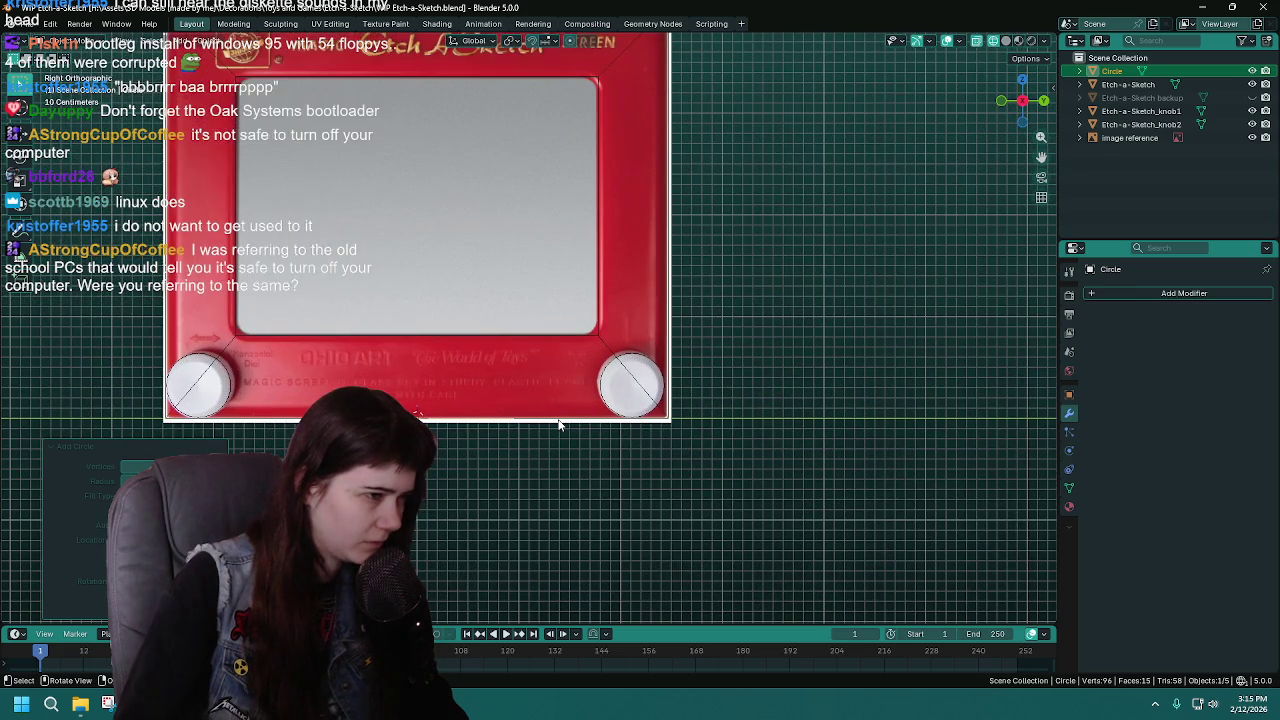
scroll(558, 425, up, 1)
scroll(558, 425, up, 1)
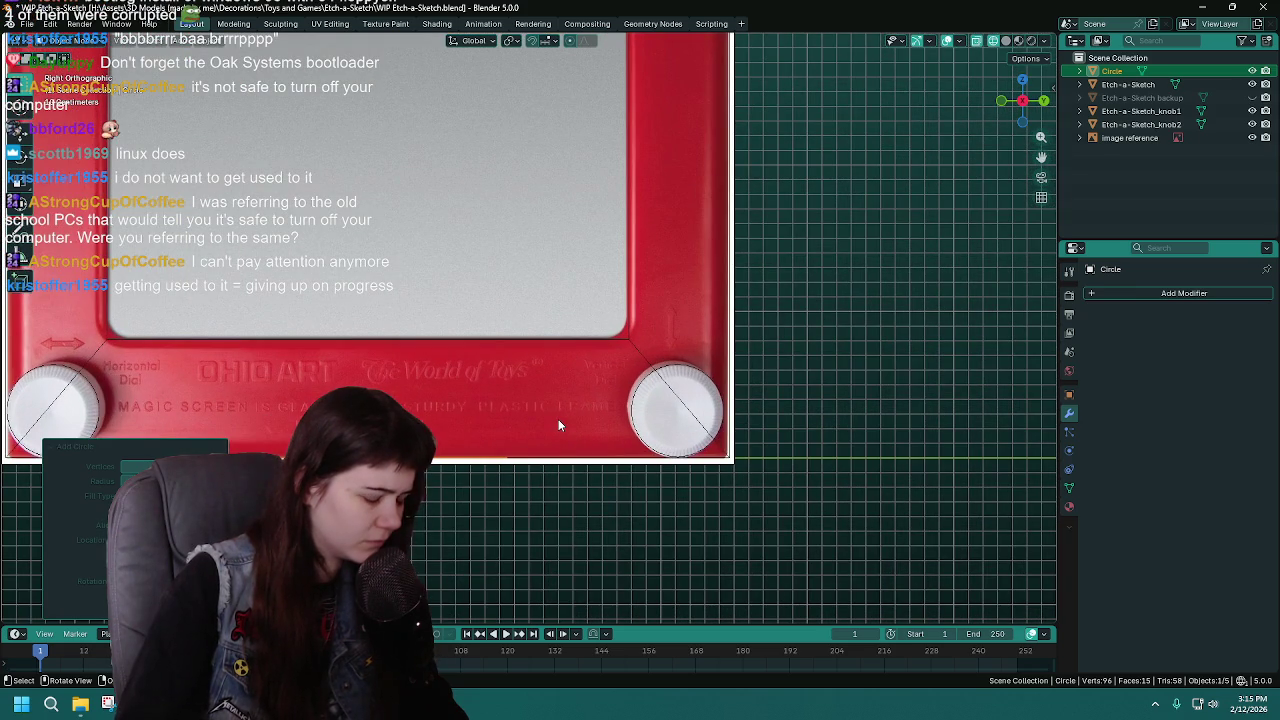
Rotate the circle 90° to face front and move it over the right knob
text(r90)
key(Return)
key(g)
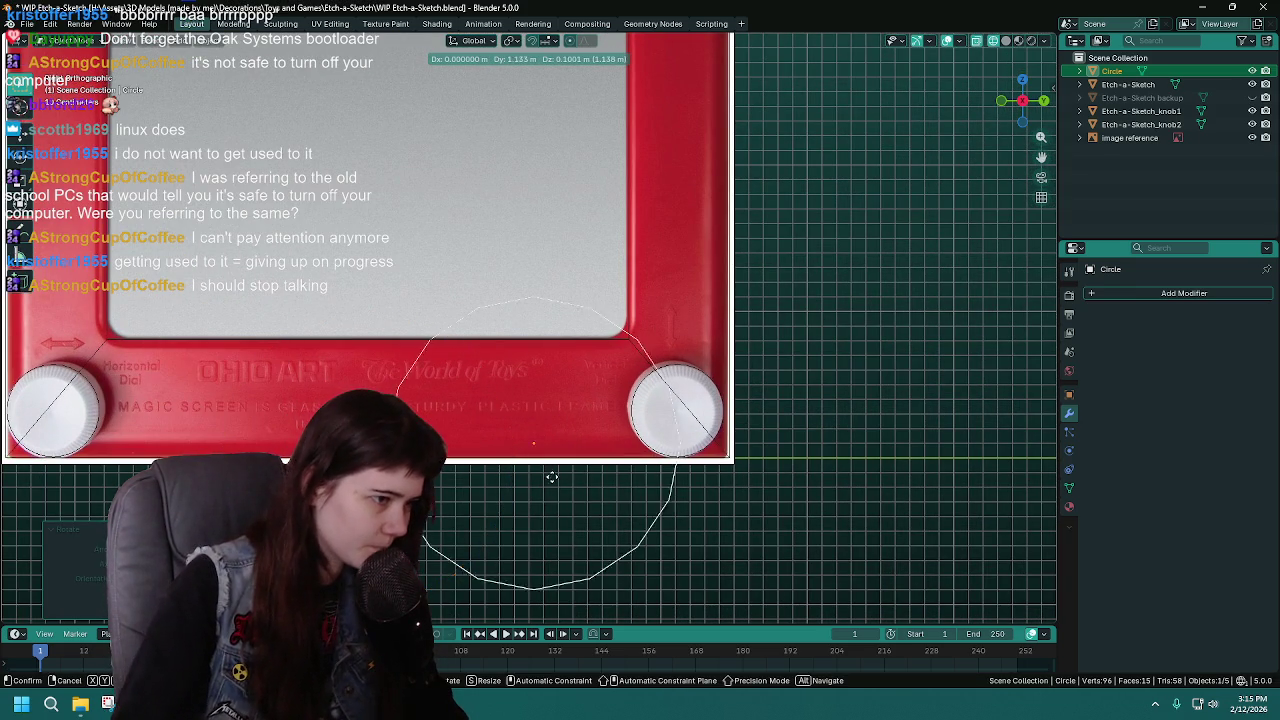
click(612, 444)
scroll(608, 442, up, 1)
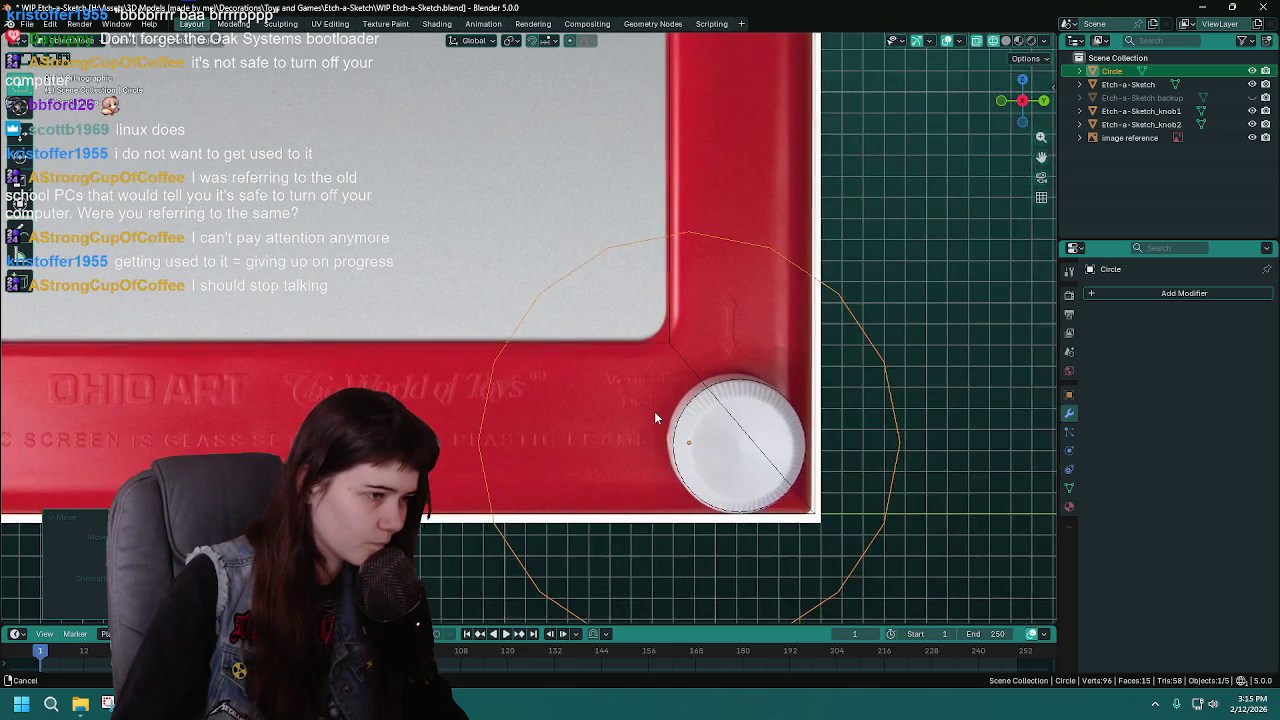
scroll(556, 372, up, 2)
scroll(556, 372, up, 1)
shift+middle_drag(600, 400, 585, 392)
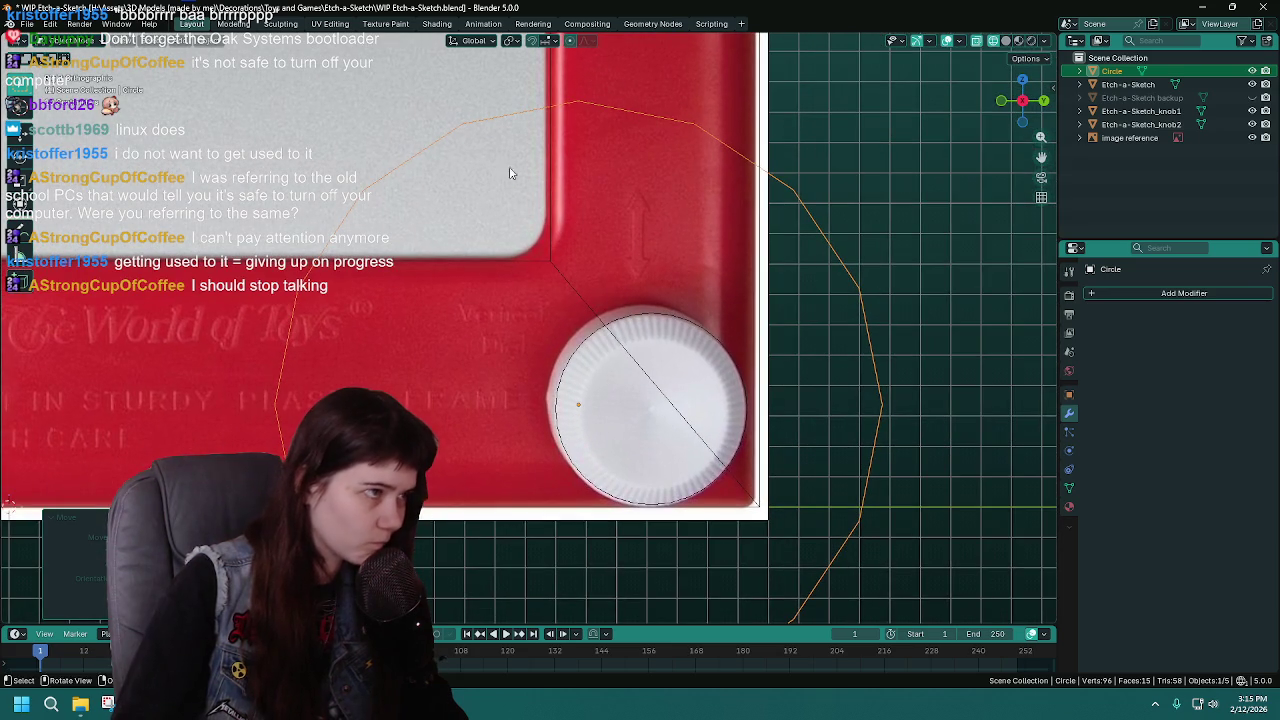
Set the snap target to Face and move the circle into a ring around the right knob
click(548, 42)
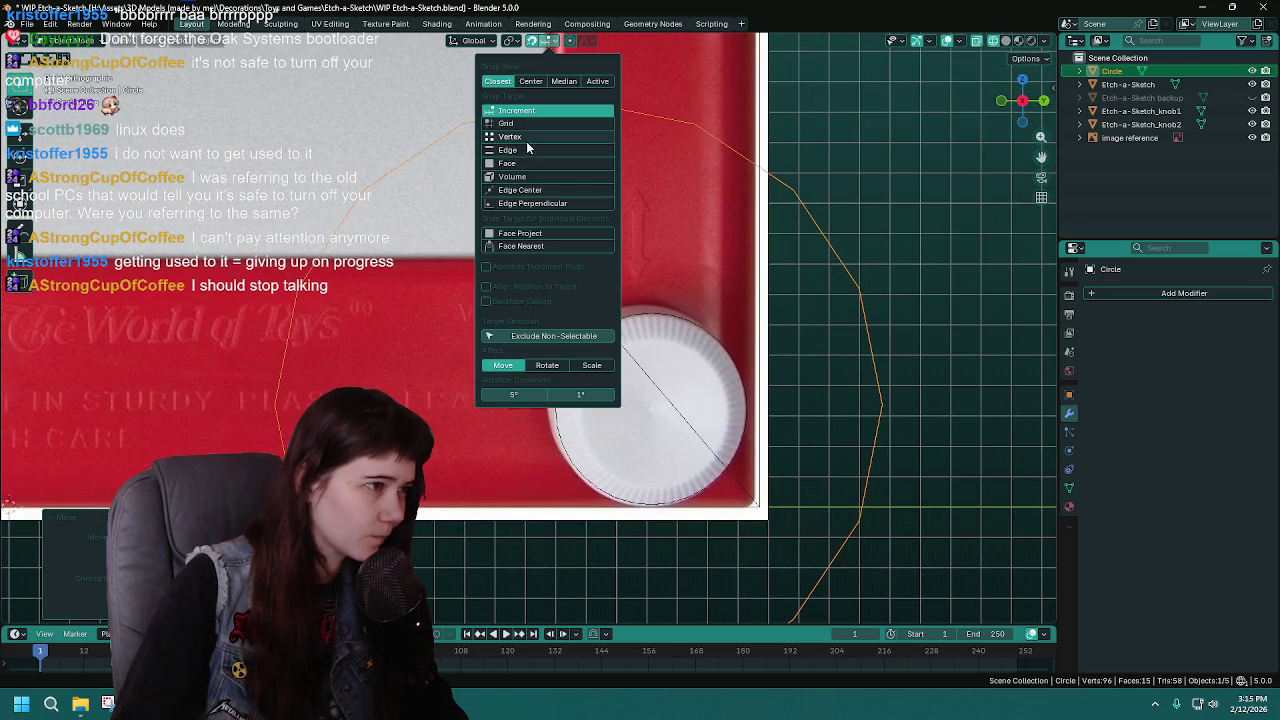
click(510, 163)
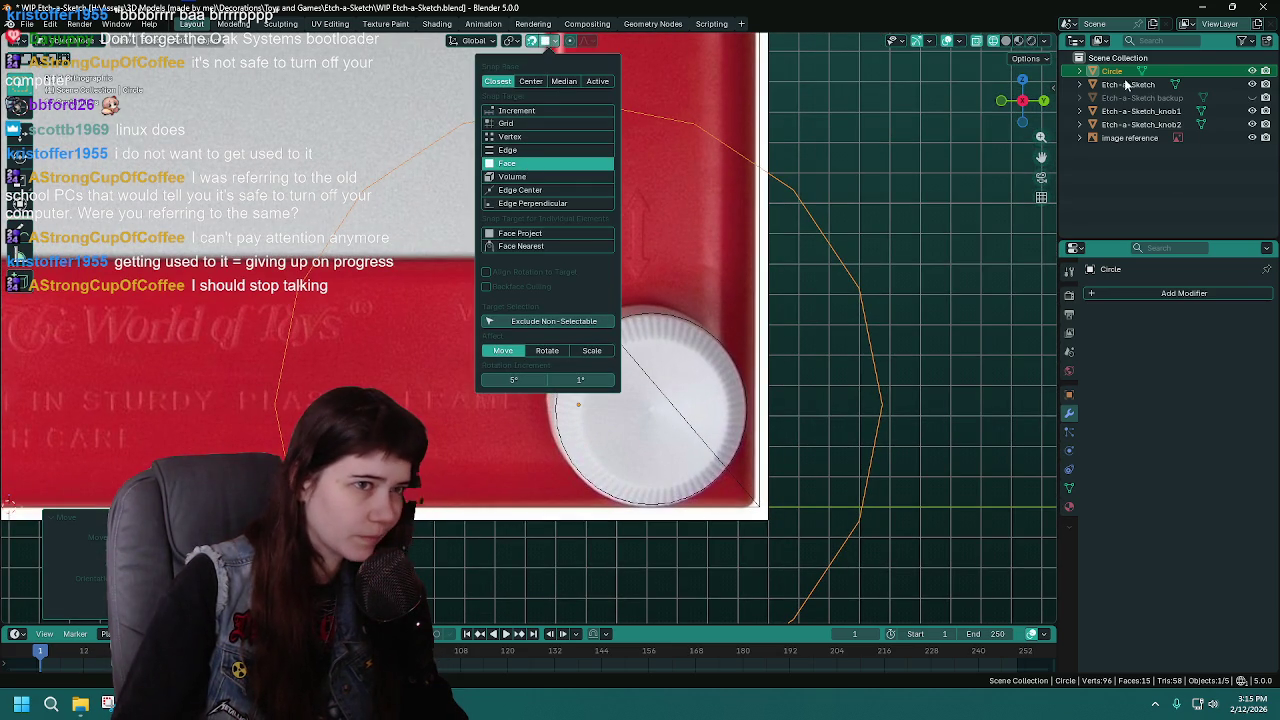
key(g)
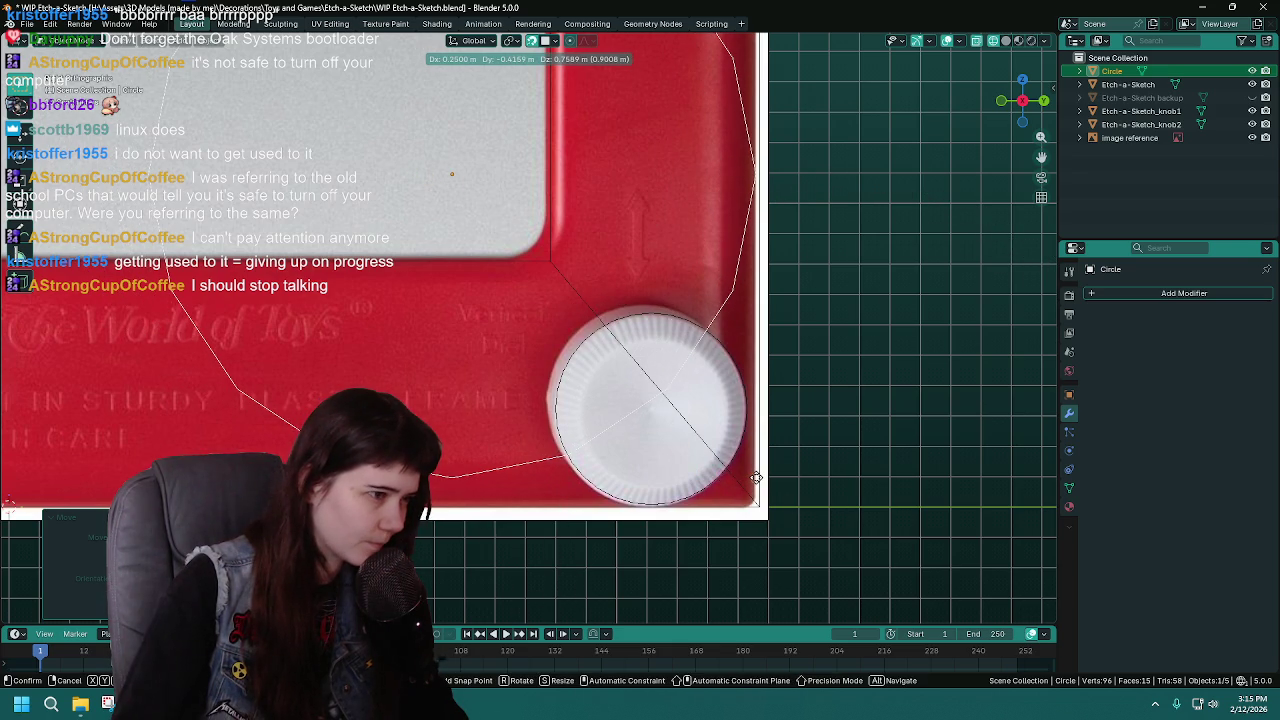
click(756, 478)
scroll(760, 478, down, 3)
middle_drag(819, 350, 629, 401)
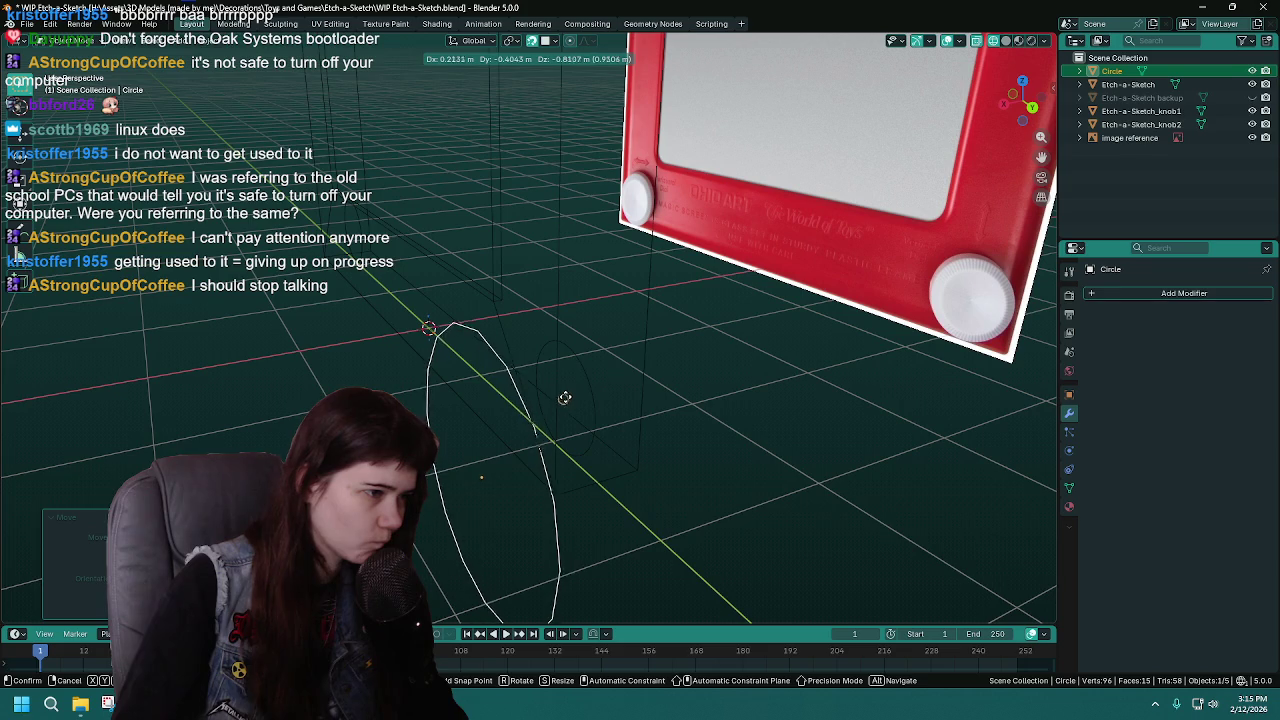
Switch the snap target to Edge Center, return to front view, and select knob1
click(546, 44)
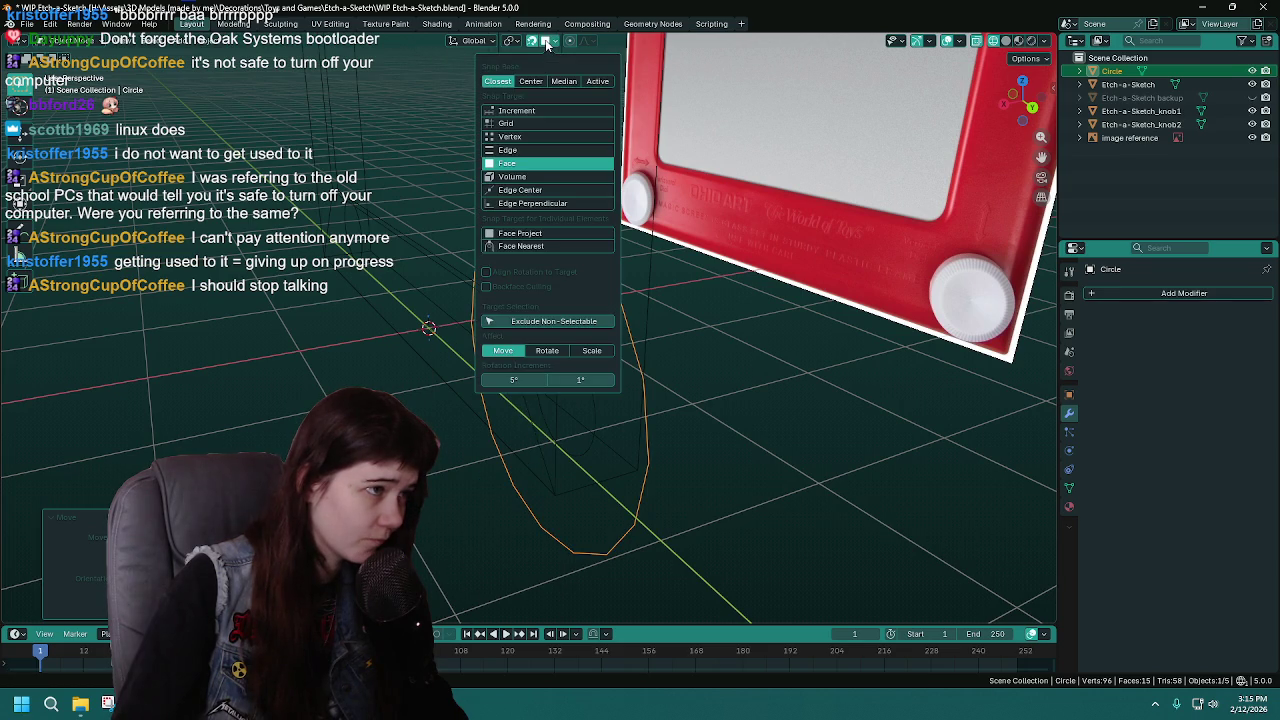
click(520, 190)
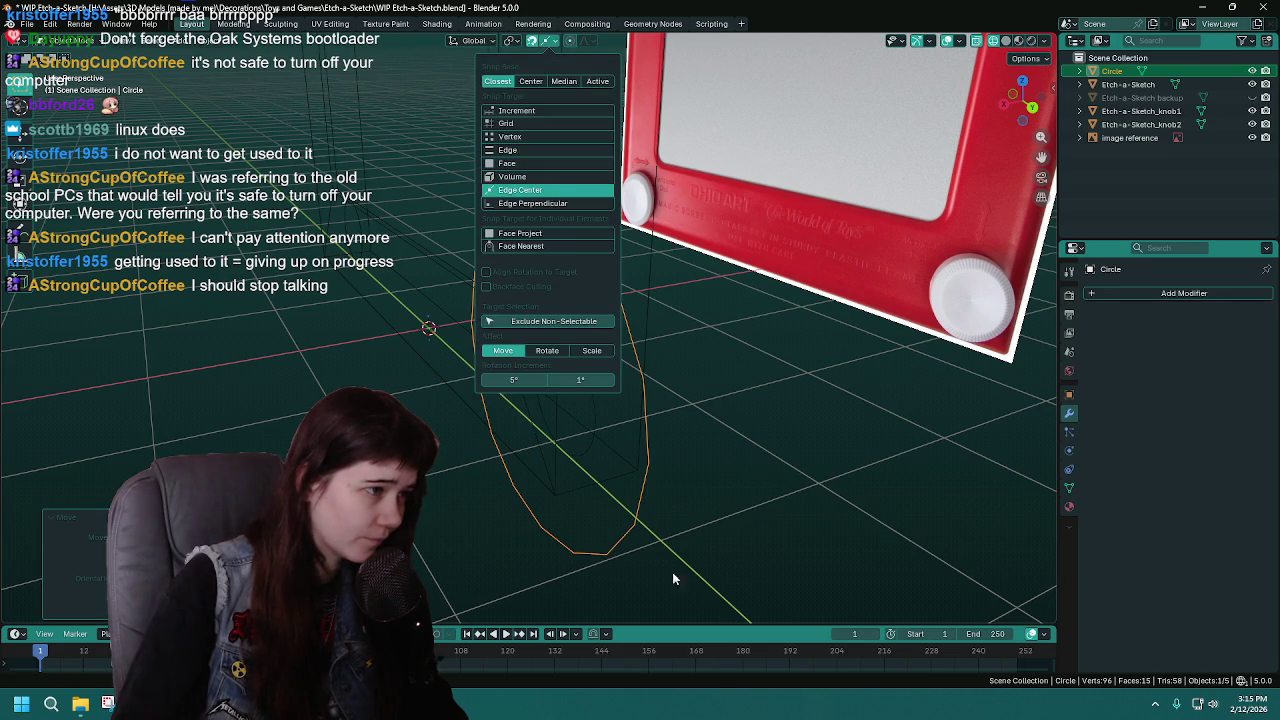
key(KP_1)
scroll(605, 463, up, 5)
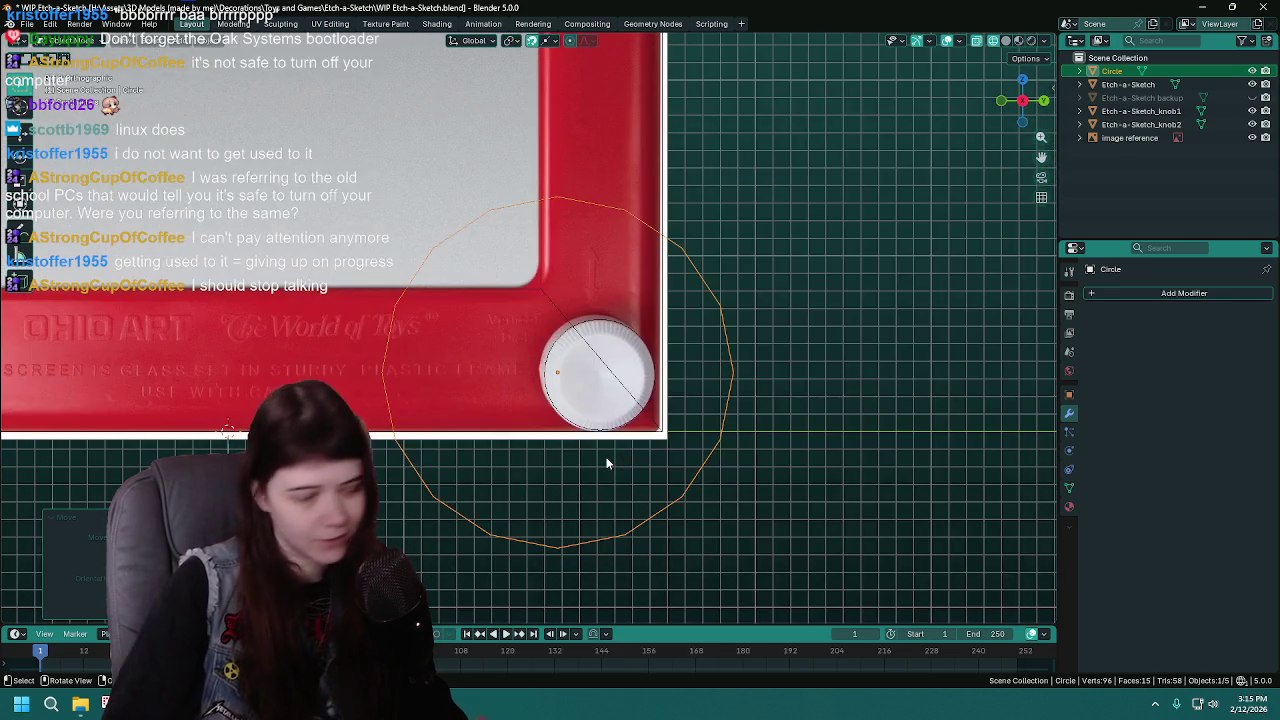
scroll(612, 462, up, 5)
click(1141, 111)
scroll(580, 350, down, 4)
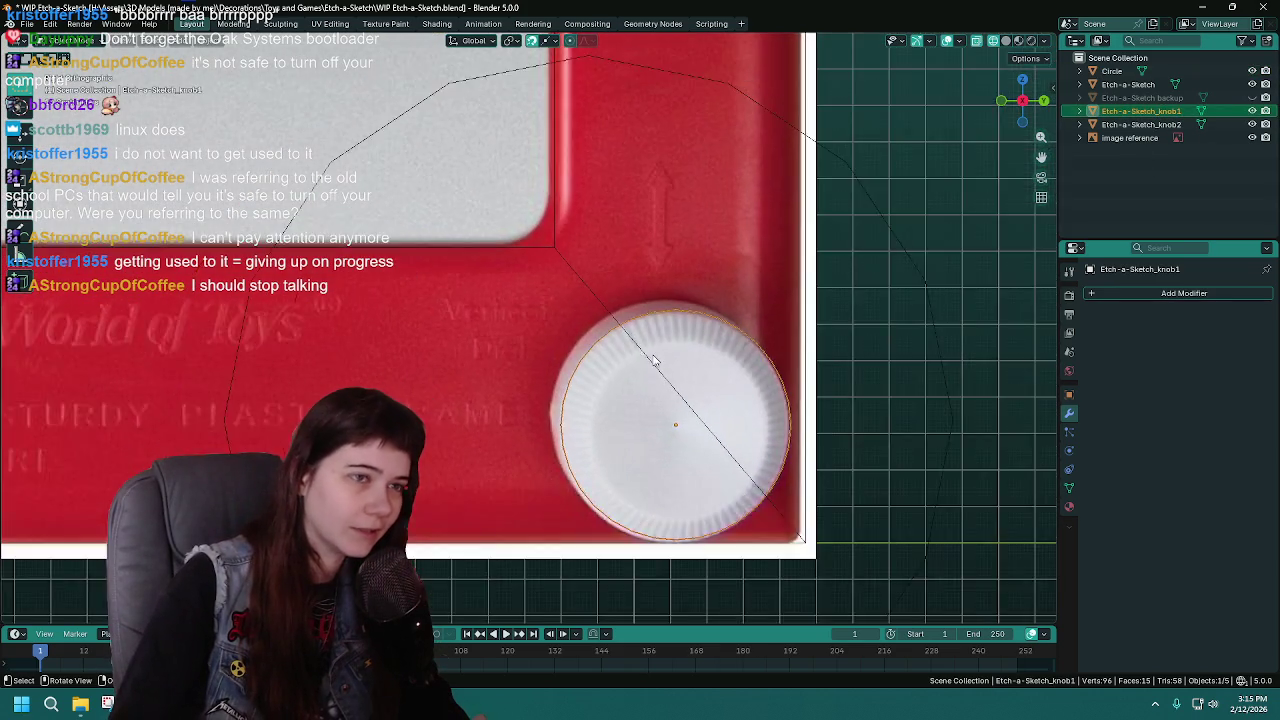
key(Tab)
scroll(644, 370, up, 2)
key(Tab)
click(1148, 294)
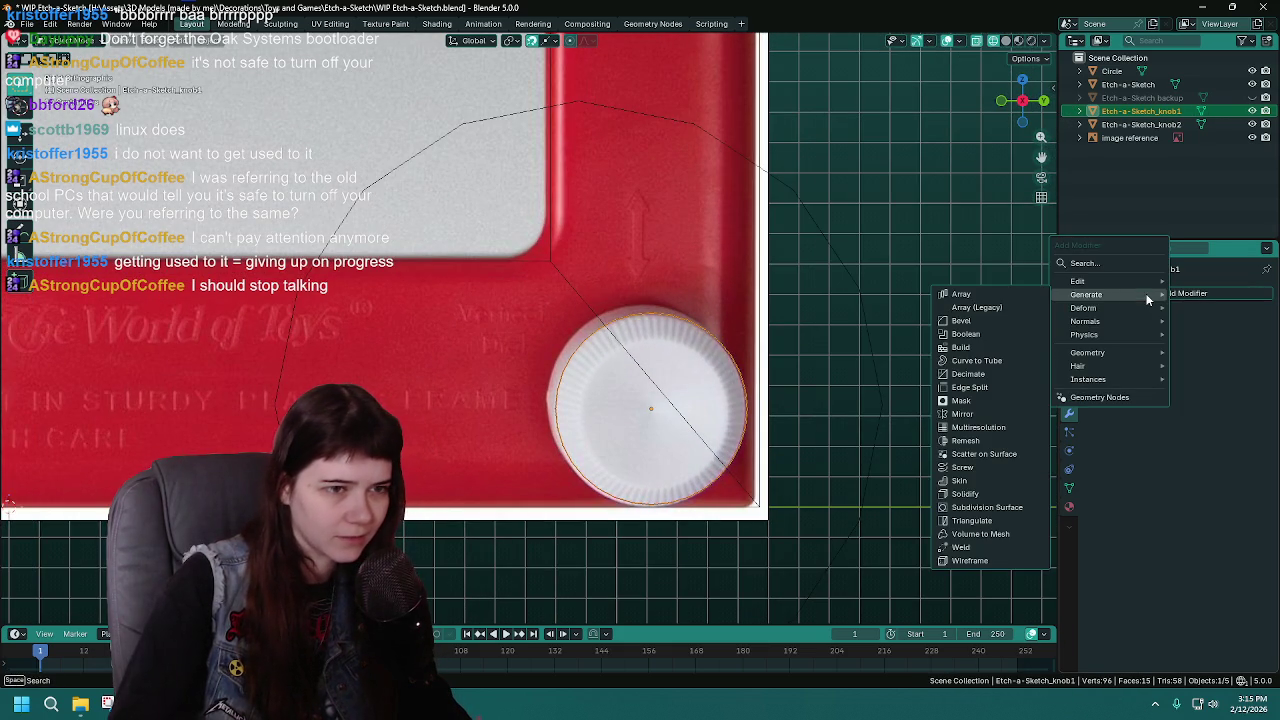
click(990, 373)
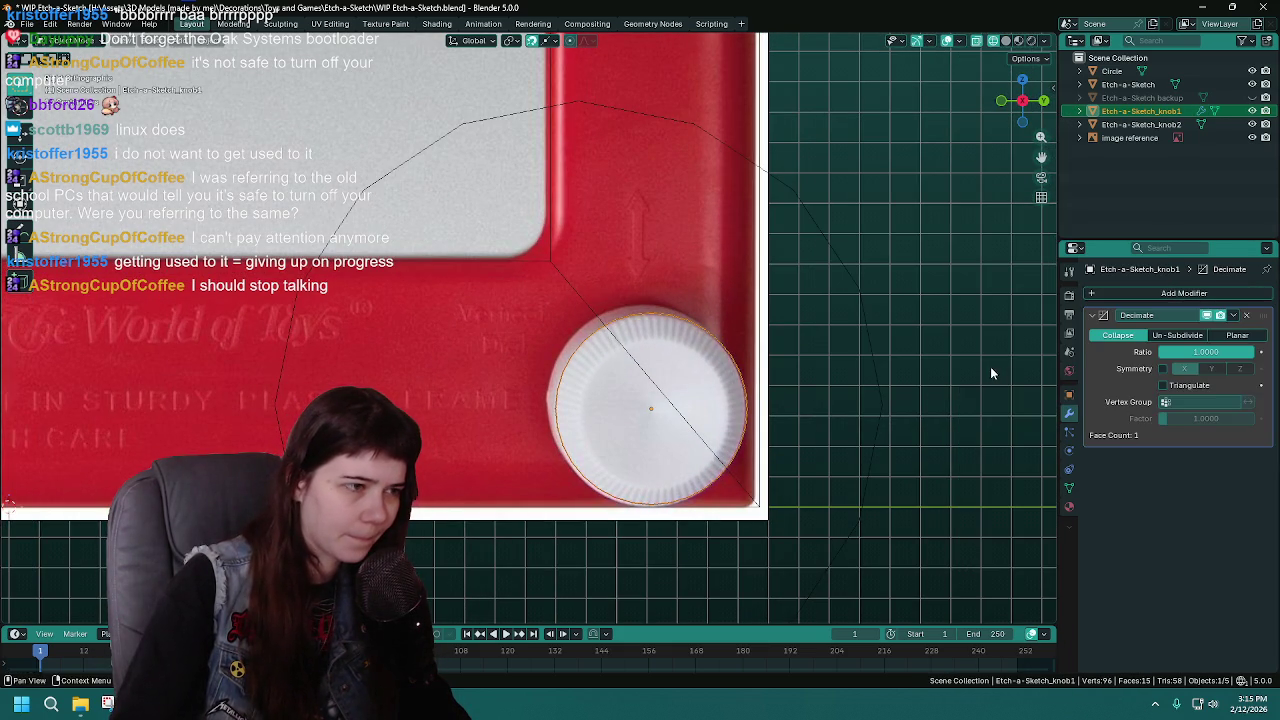
click(1181, 336)
click(1250, 352)
click(1250, 352)
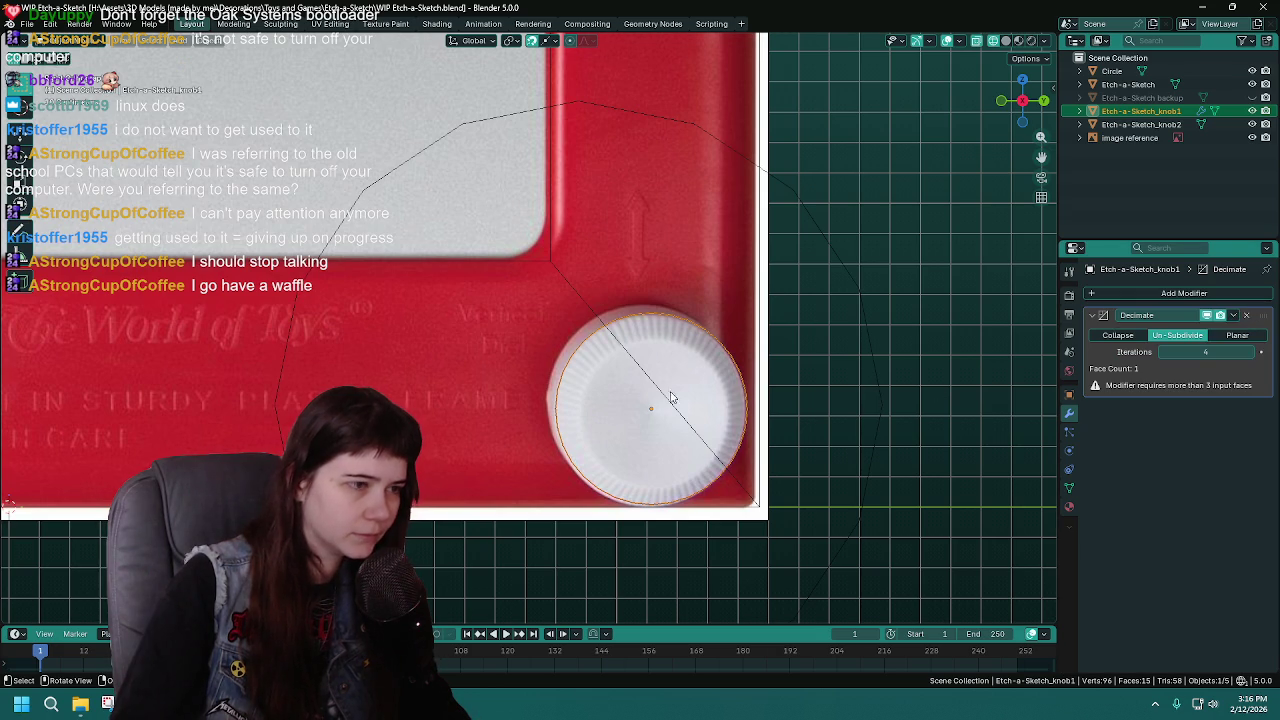
key(Tab)
key(Tab)
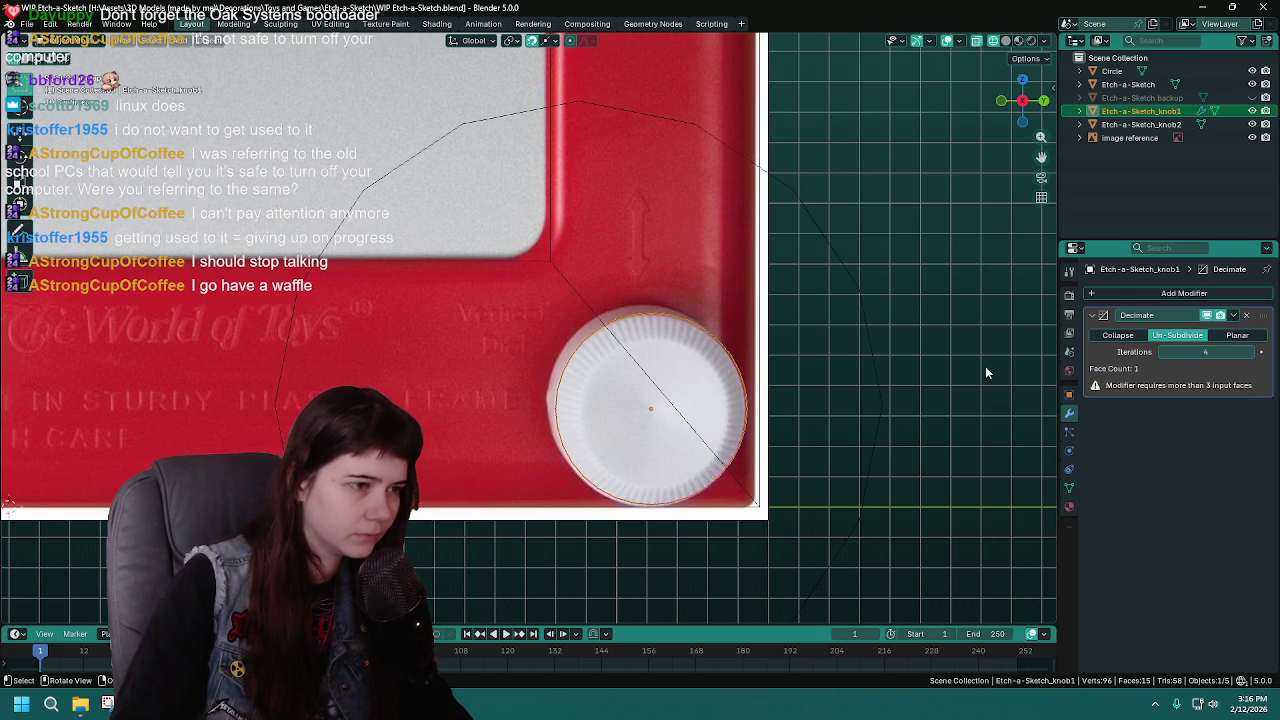
click(1250, 316)
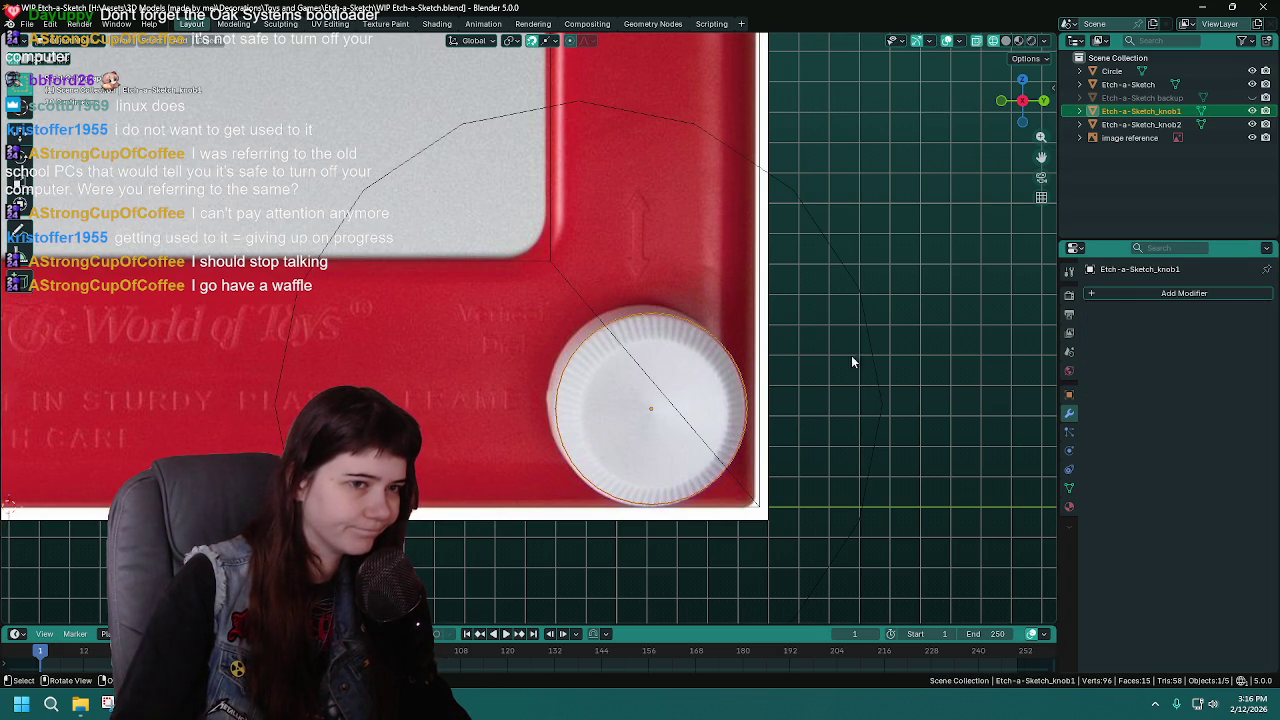
click(857, 302)
key(s)
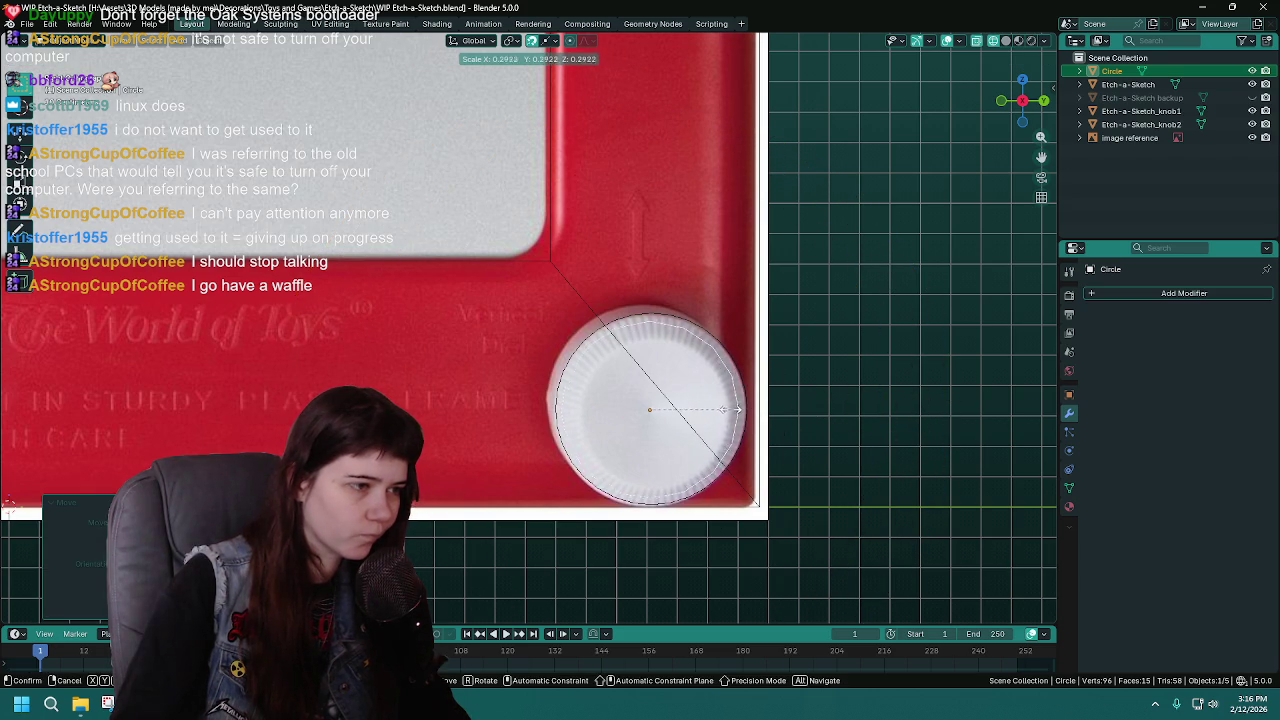
Lock in the circle's shrunken size, hide Etch-a-Sketch_knob1, and move the circle over the right dial
click(735, 408)
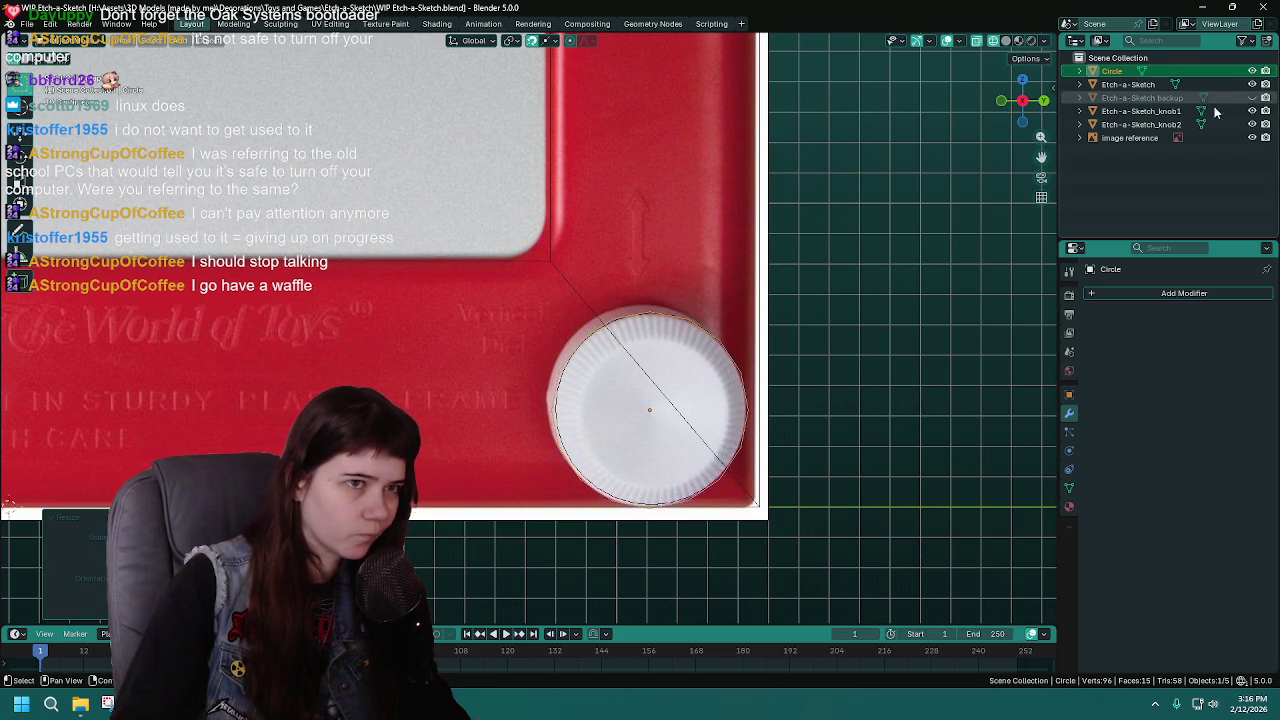
click(1251, 111)
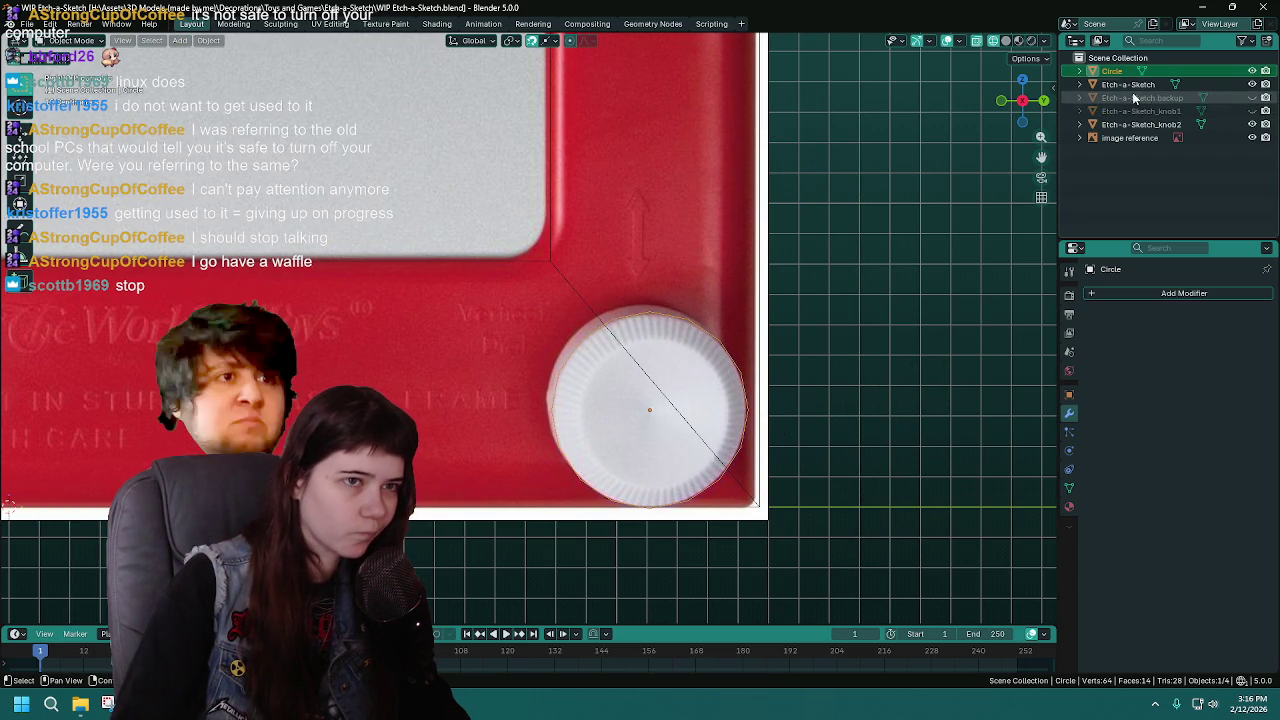
key(g)
click(671, 366)
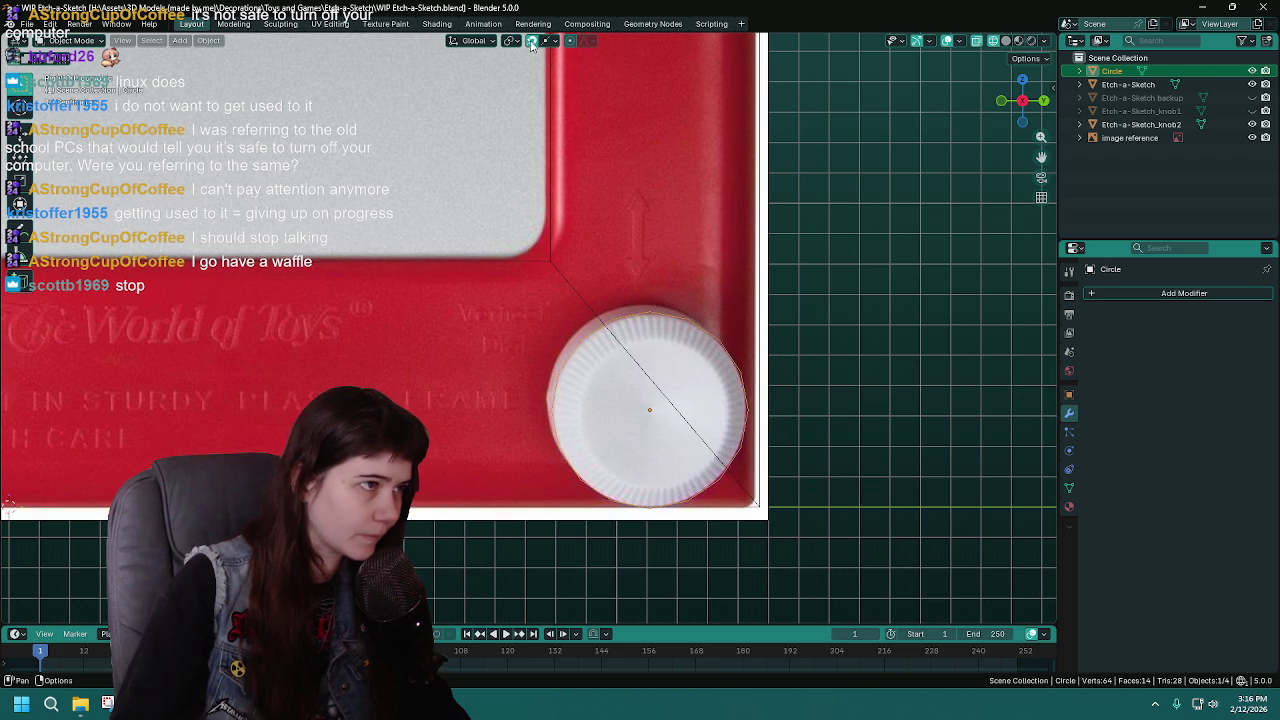
key(g)
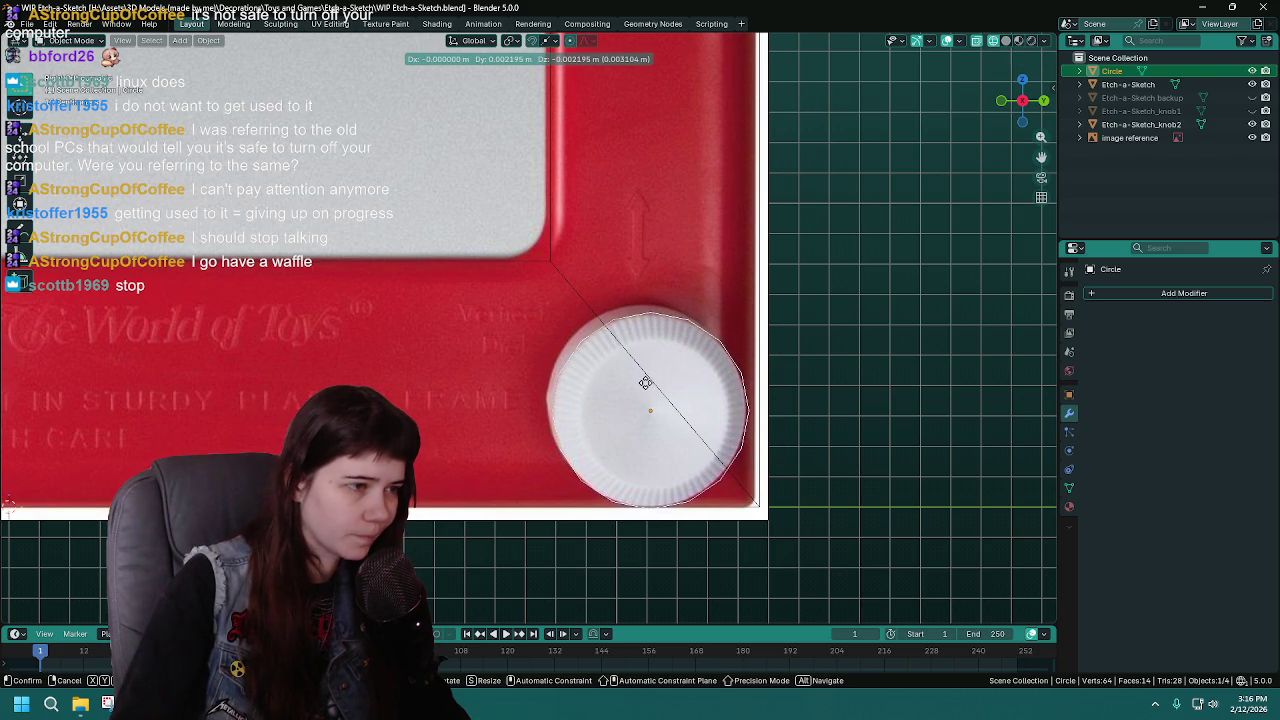
click(645, 383)
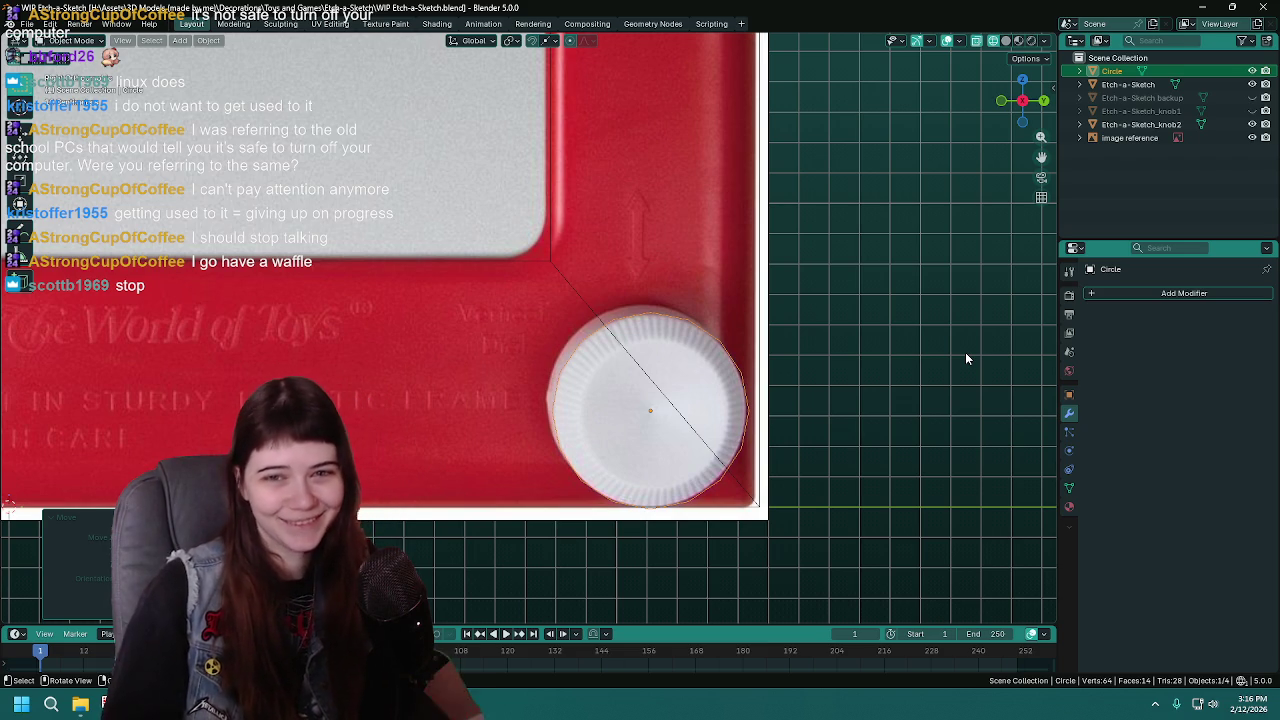
Fill the Circle outline with a face in Edit Mode, then zoom out to the whole front
click(1113, 72)
key(ctrl+s)
key(Tab)
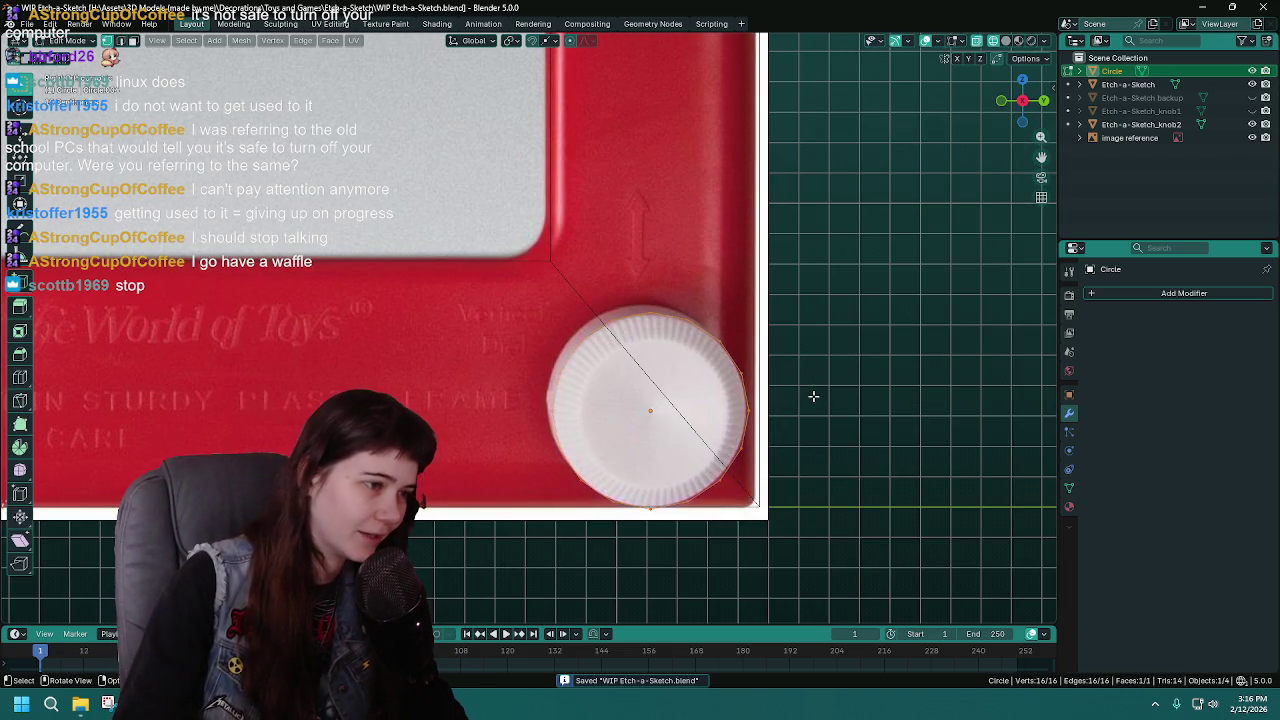
key(Tab)
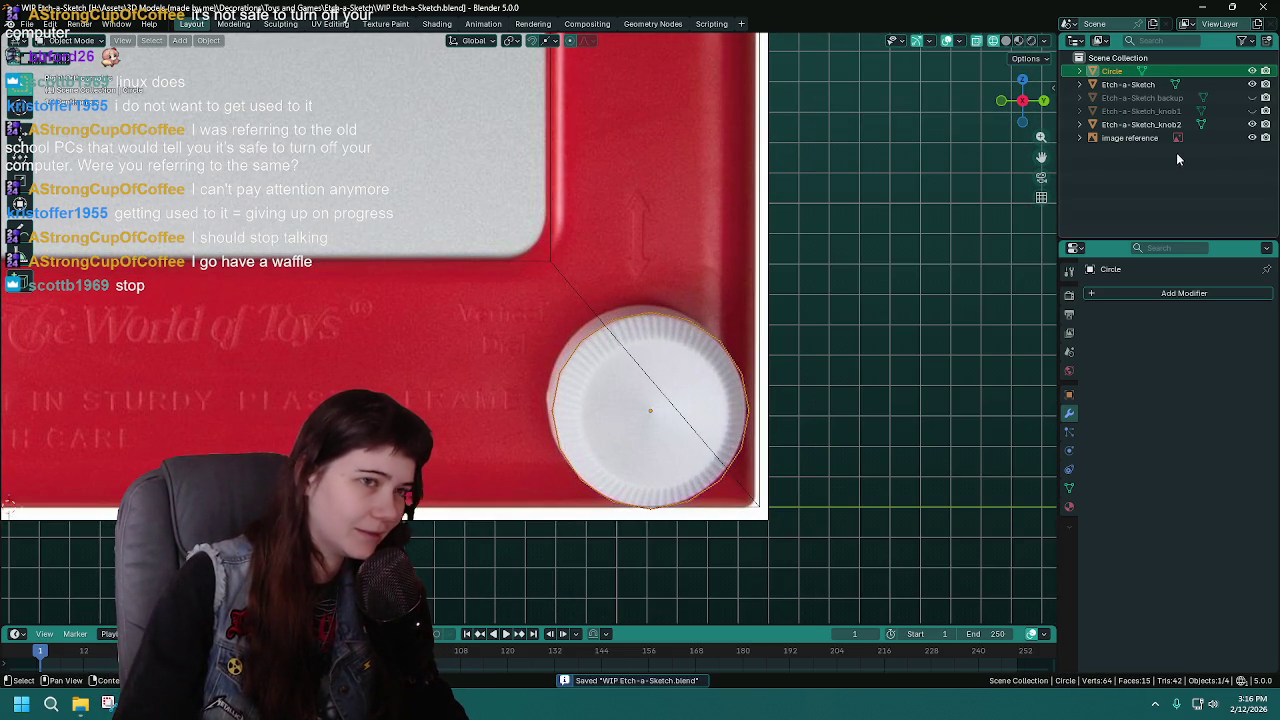
ctrl+middle_drag(1000, 210, 768, 385)
scroll(570, 375, right, 2)
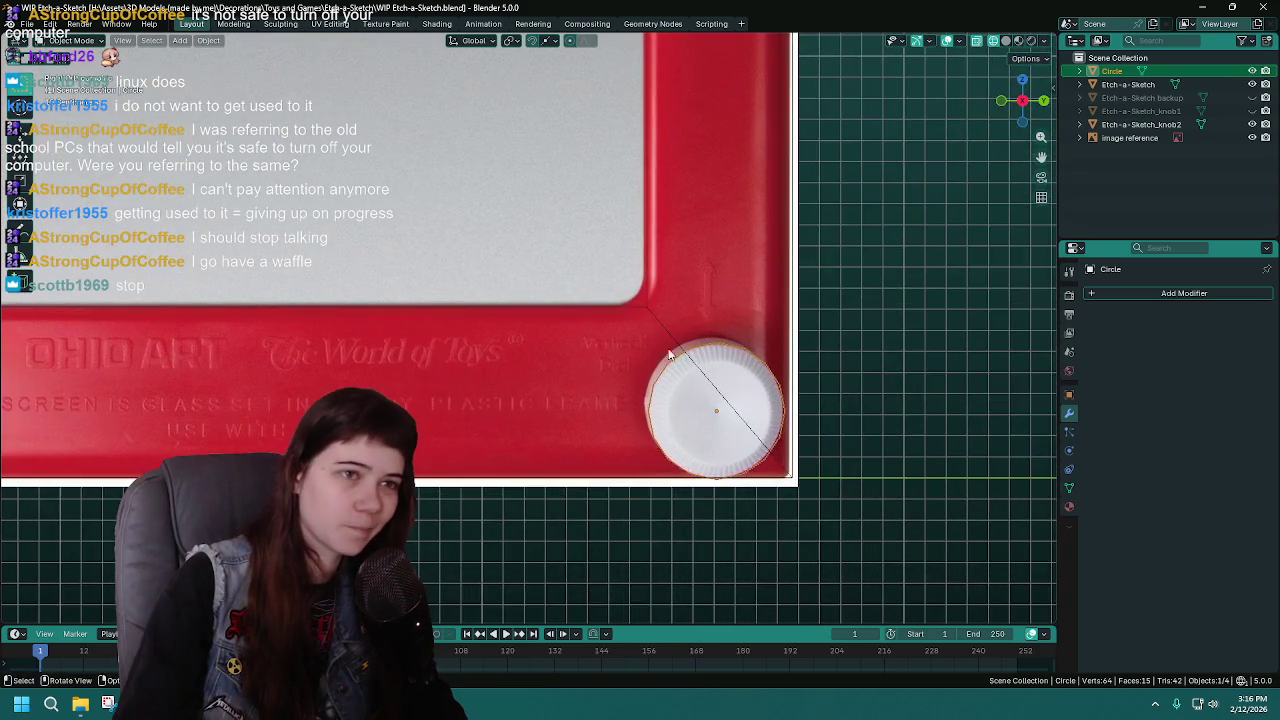
scroll(856, 252, up, 1)
Delete the old knob2 and knob1, name the circle Etch-a-Sketch_knob1, and save
click(1172, 126)
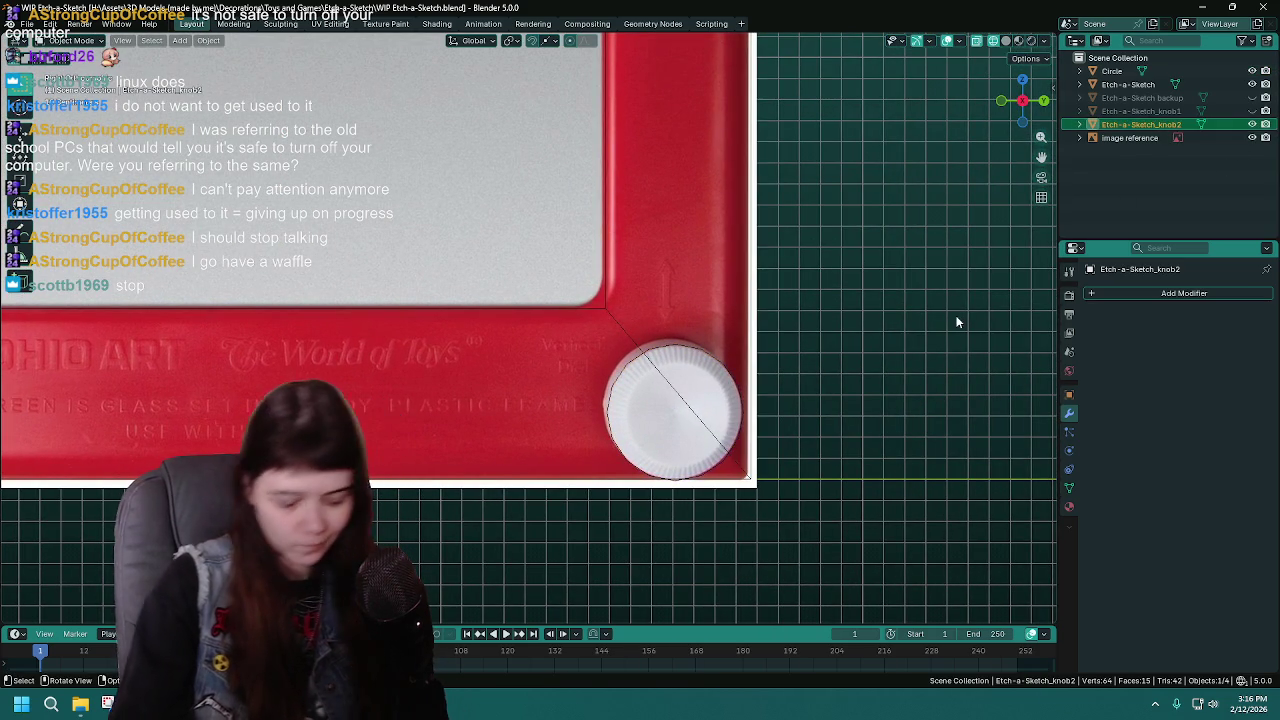
key(Delete)
double_click(1161, 112)
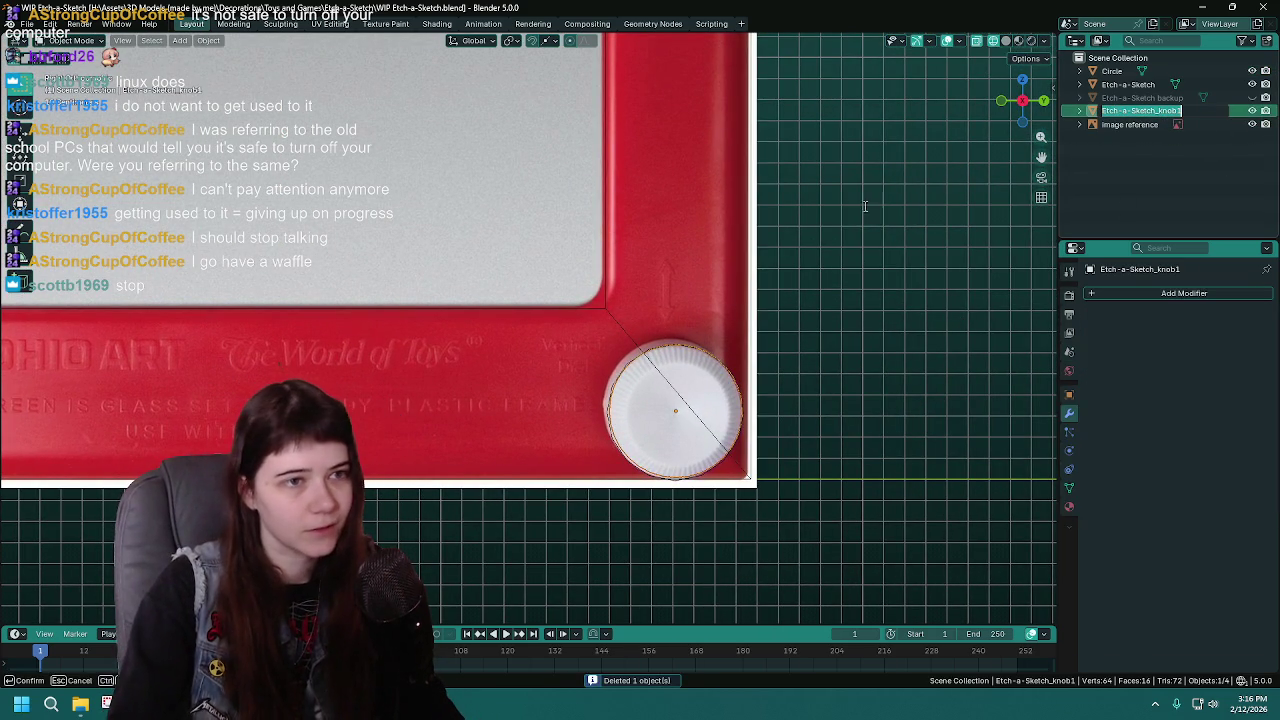
key(Return)
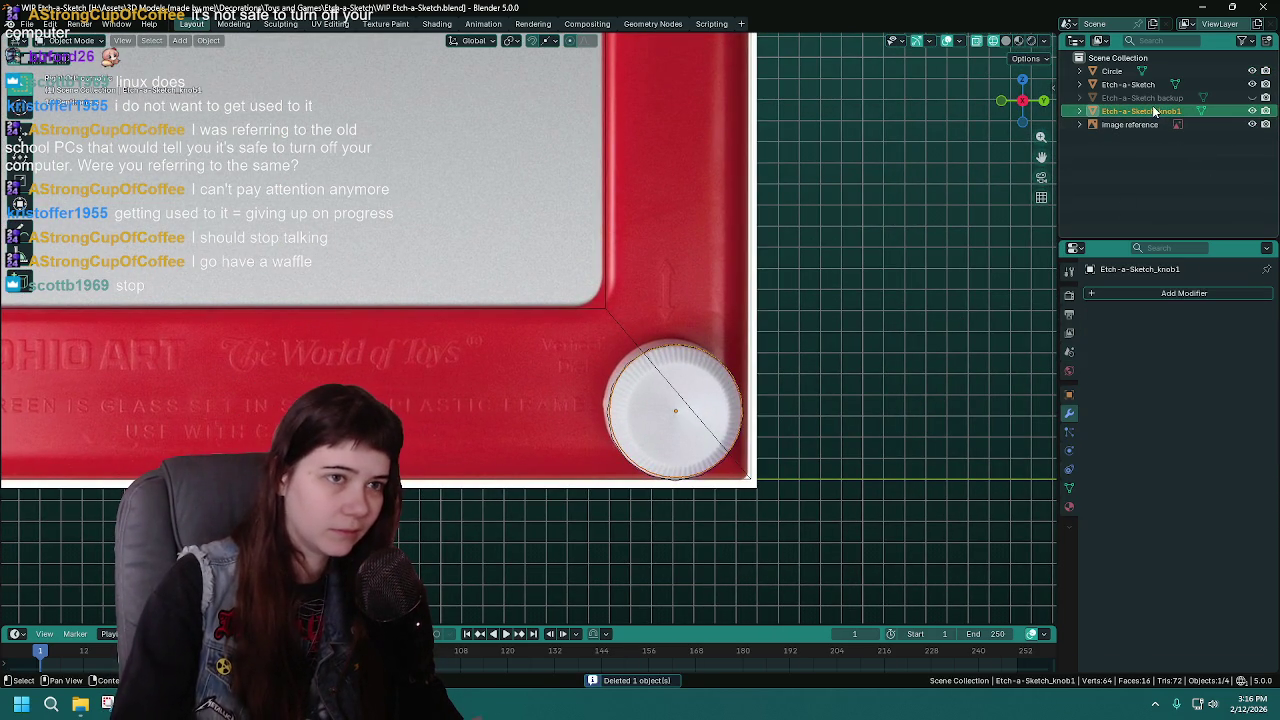
key(Delete)
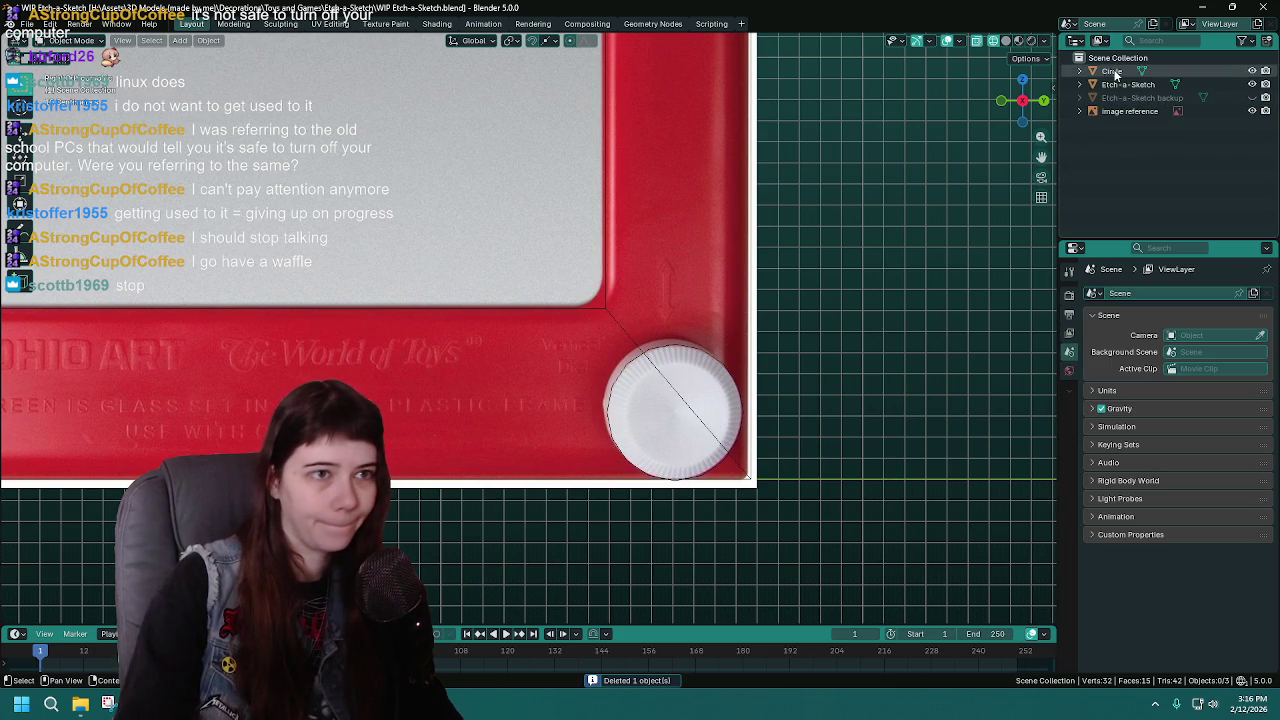
key(ctrl+z)
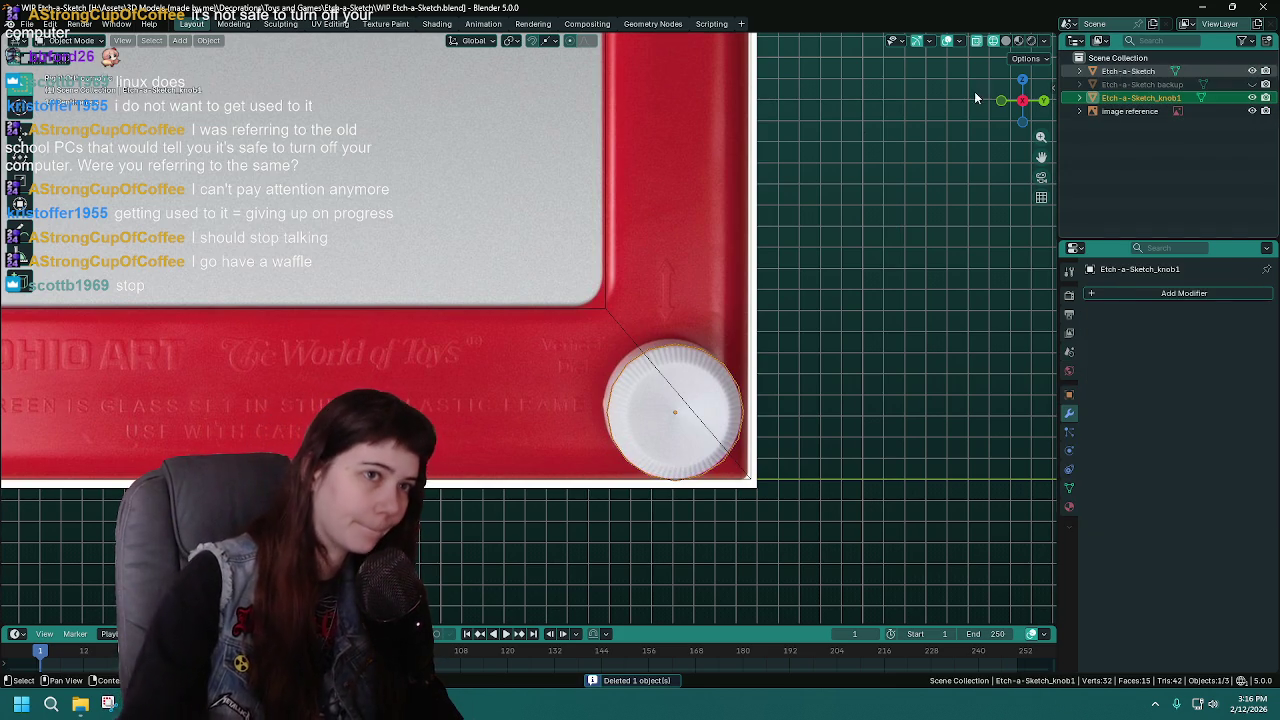
key(ctrl+s)
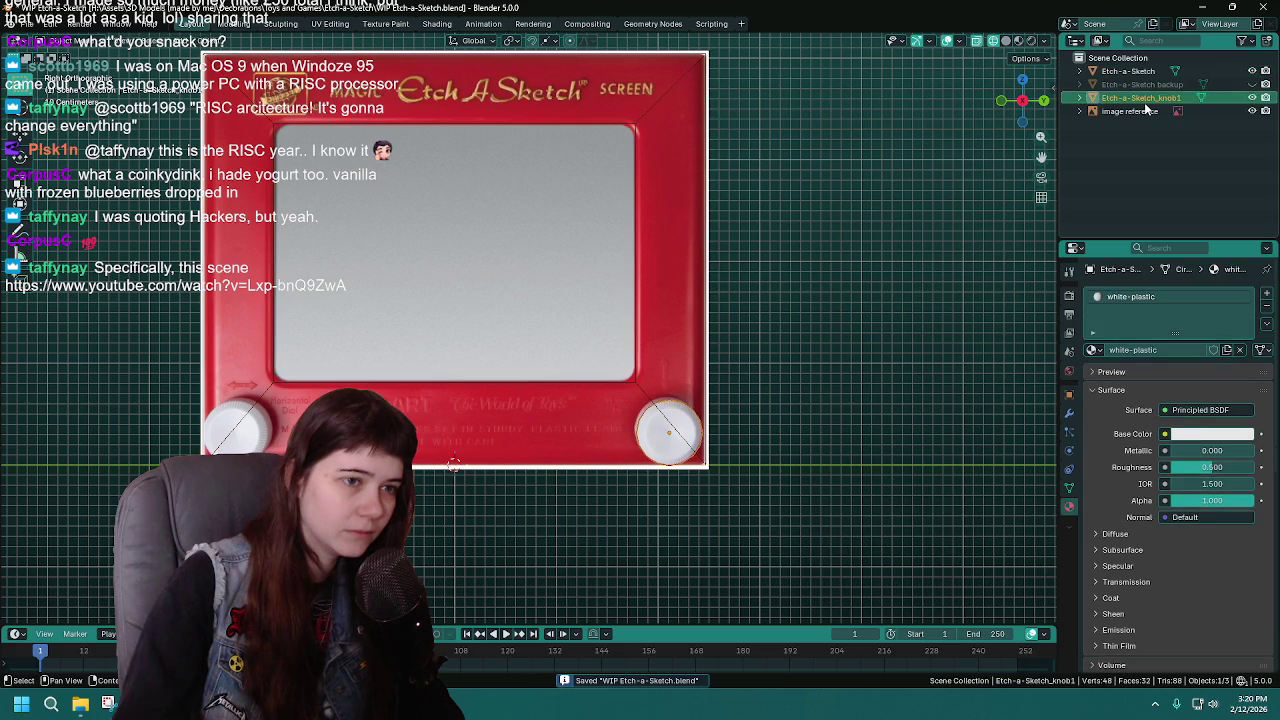
Sample the reference dial's white as the knob's base colour and save
scroll(801, 372, up, 2)
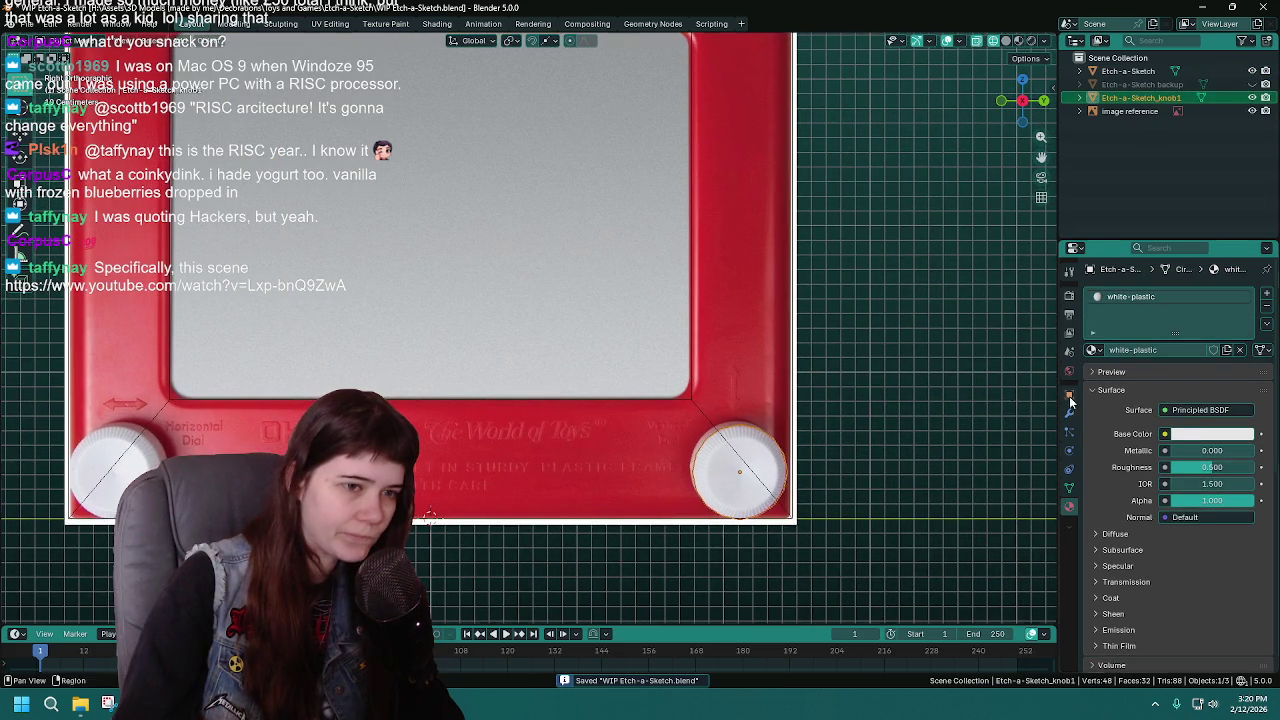
click(1214, 434)
click(1241, 415)
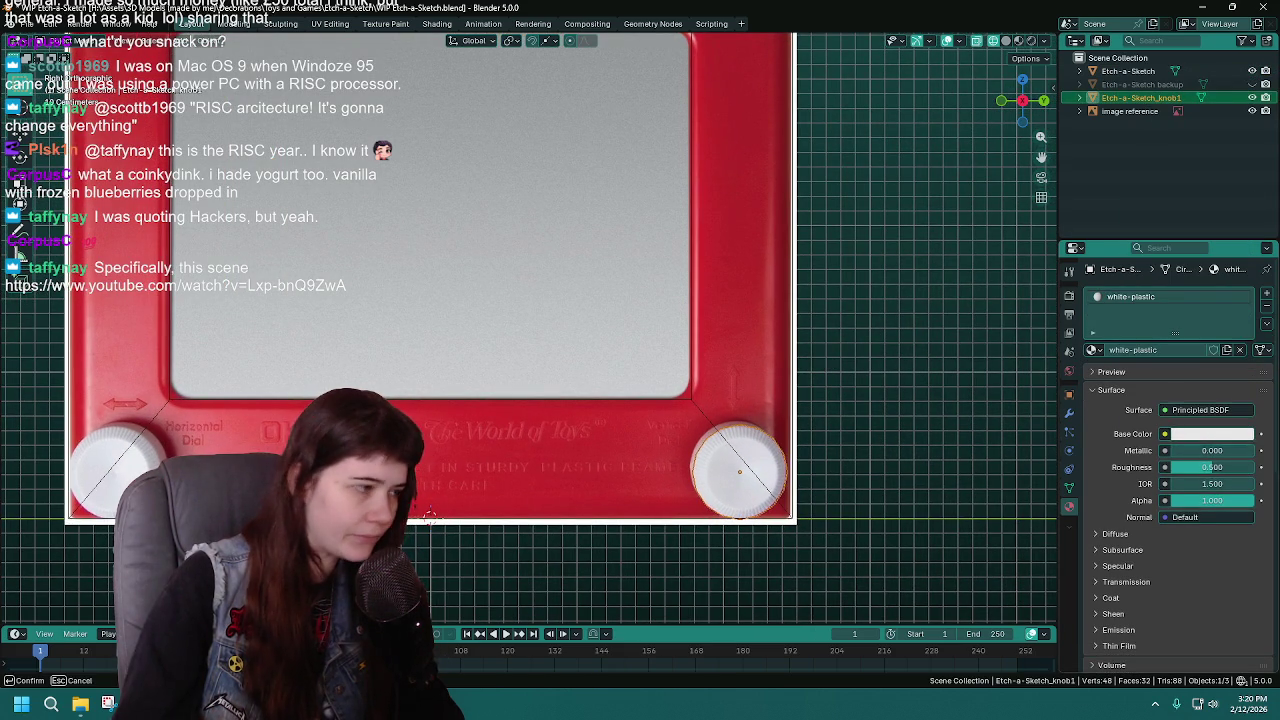
click(145, 457)
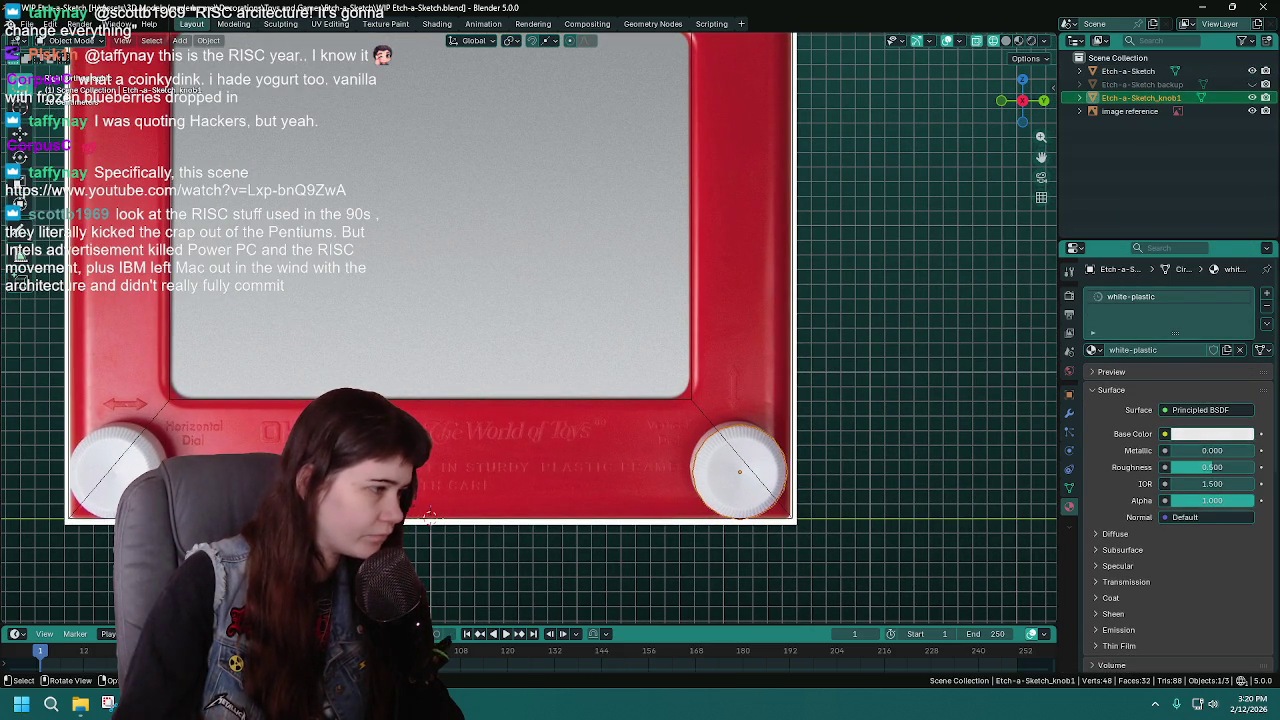
scroll(764, 461, down, 2)
scroll(700, 430, down, 1)
scroll(627, 398, down, 1)
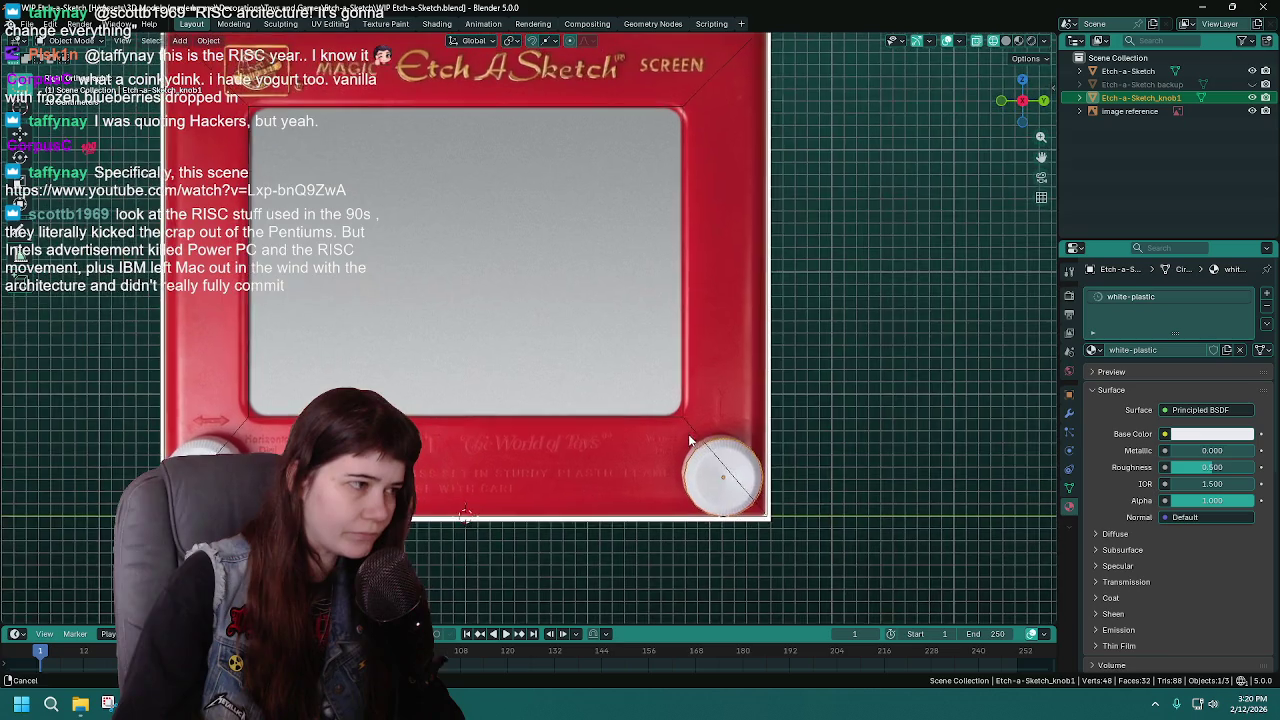
scroll(689, 434, down, 1)
key(ctrl+s)
In Solid shading, assign the screen material to the Etch-a-Sketch body's screen face
click(1128, 71)
key(z)
click(768, 388)
scroll(760, 362, up, 1)
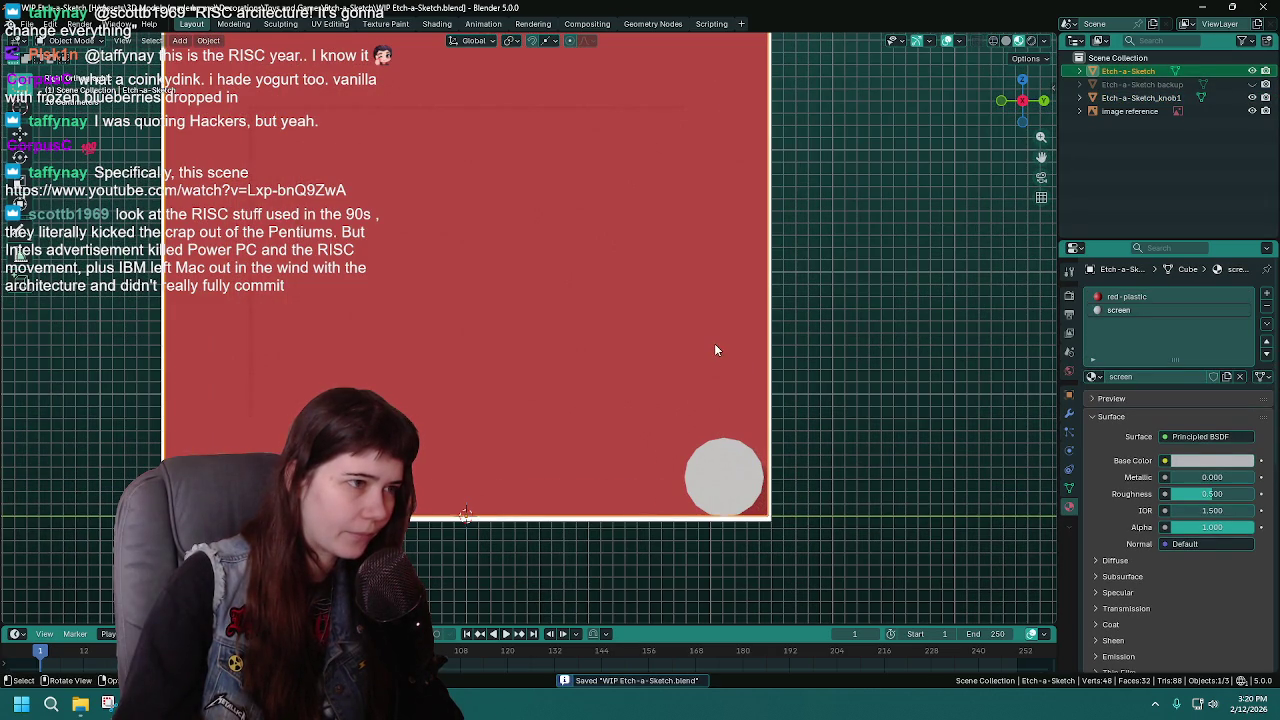
key(Tab)
key(alt+a)
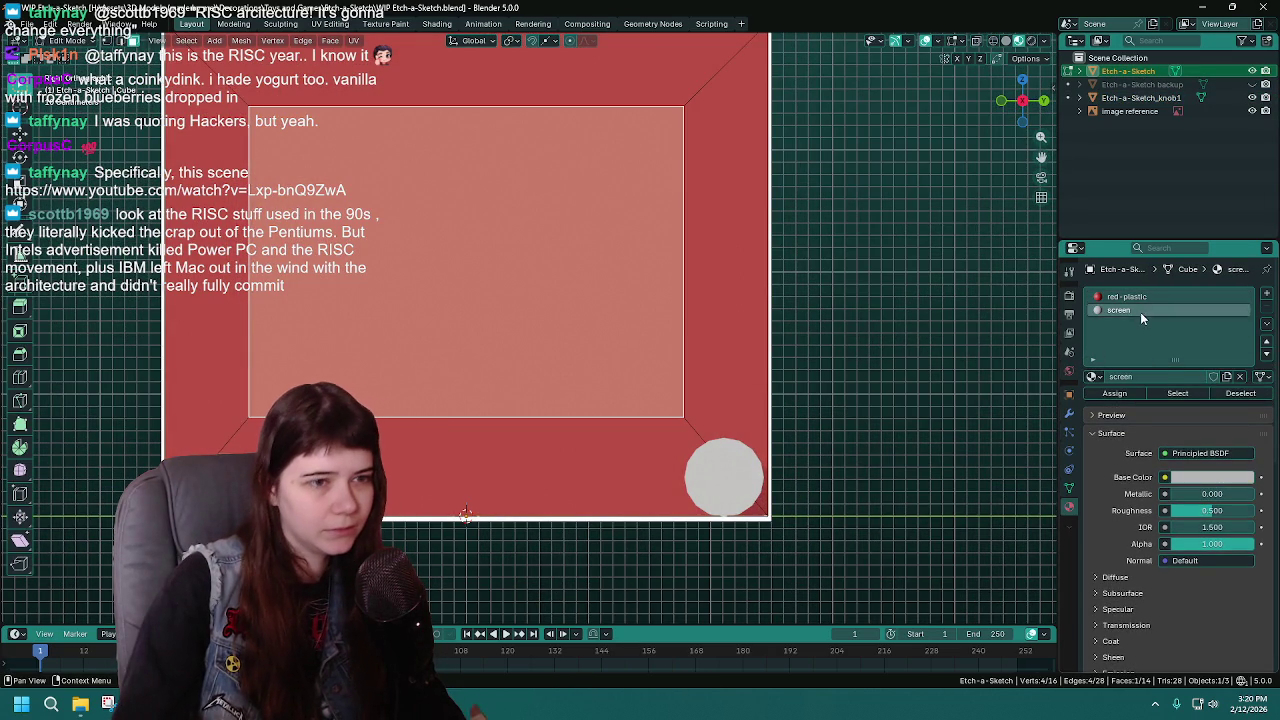
click(1116, 393)
key(Tab)
Inspect the grey screen, return to front view, save, and select the white knob
mouse_move(739, 337)
middle_down()
mouse_move(583, 336)
mouse_move(709, 344)
middle_up()
key(KP_1)
scroll(709, 349, up, 1)
key(ctrl+s)
scroll(709, 349, up, 2)
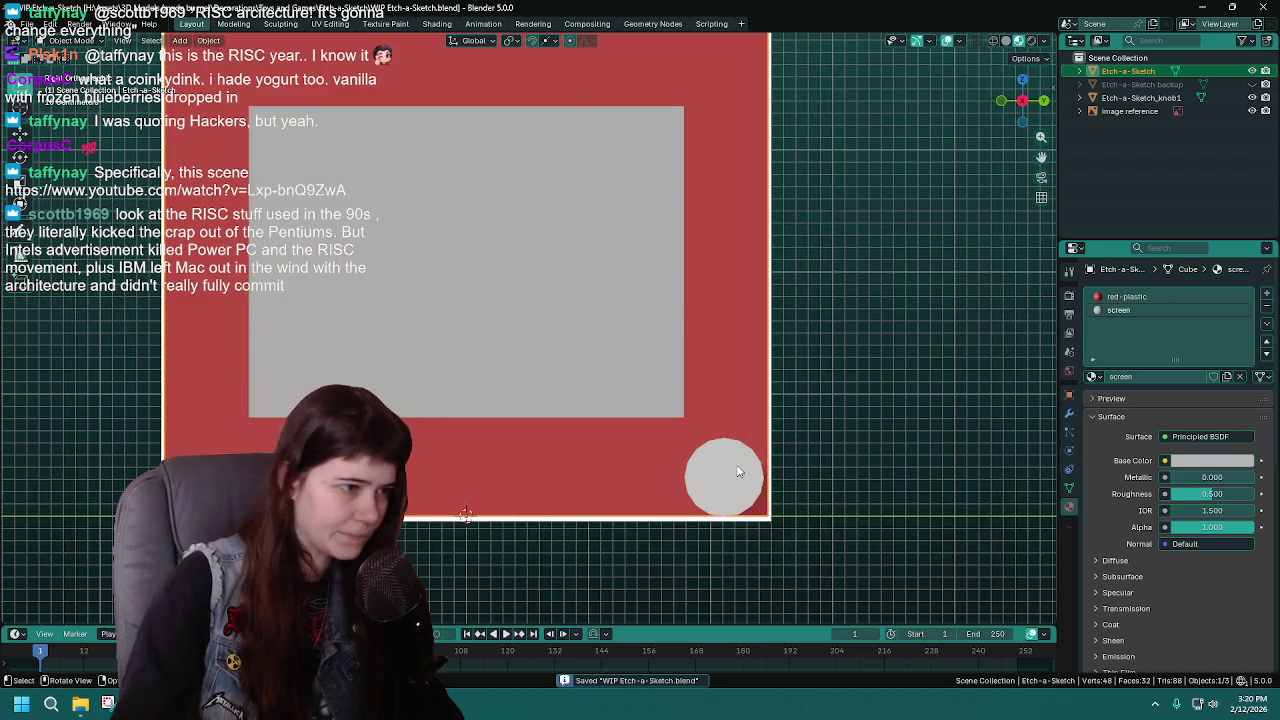
click(724, 477)
Move the white knob into the body's lower-right corner, checking depth and fine-tuning in front view
key(g)
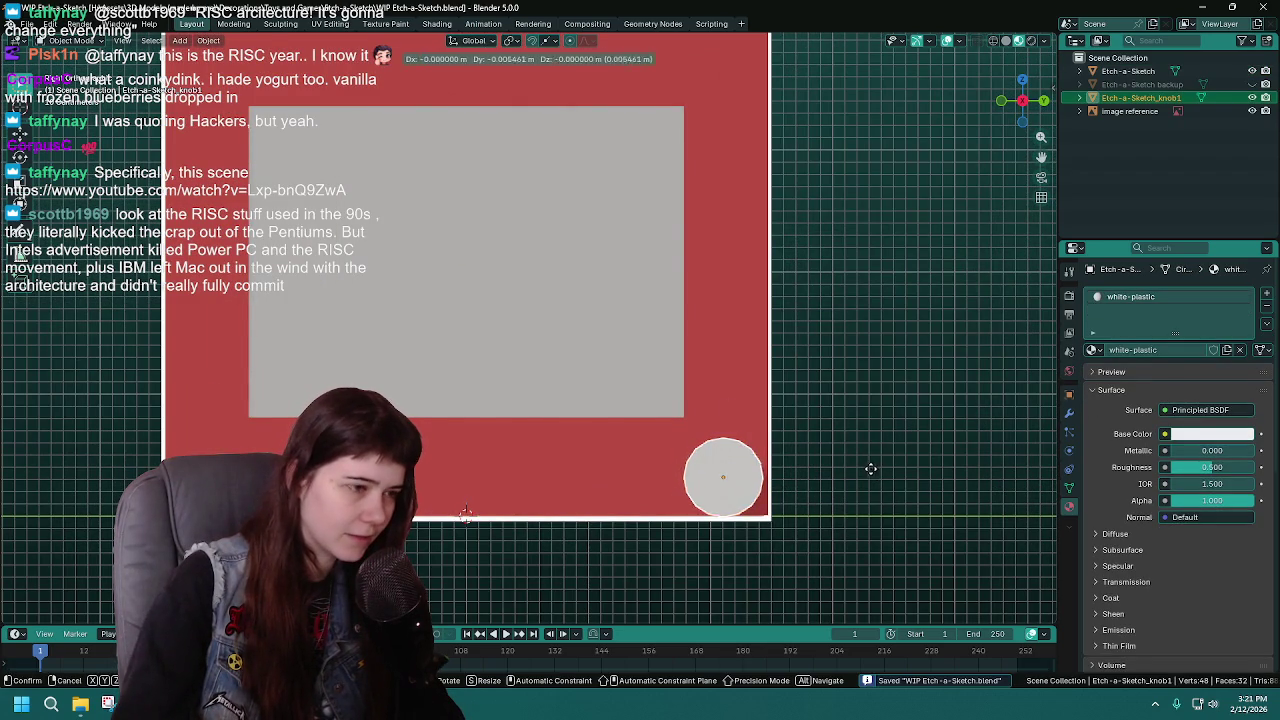
click(866, 456)
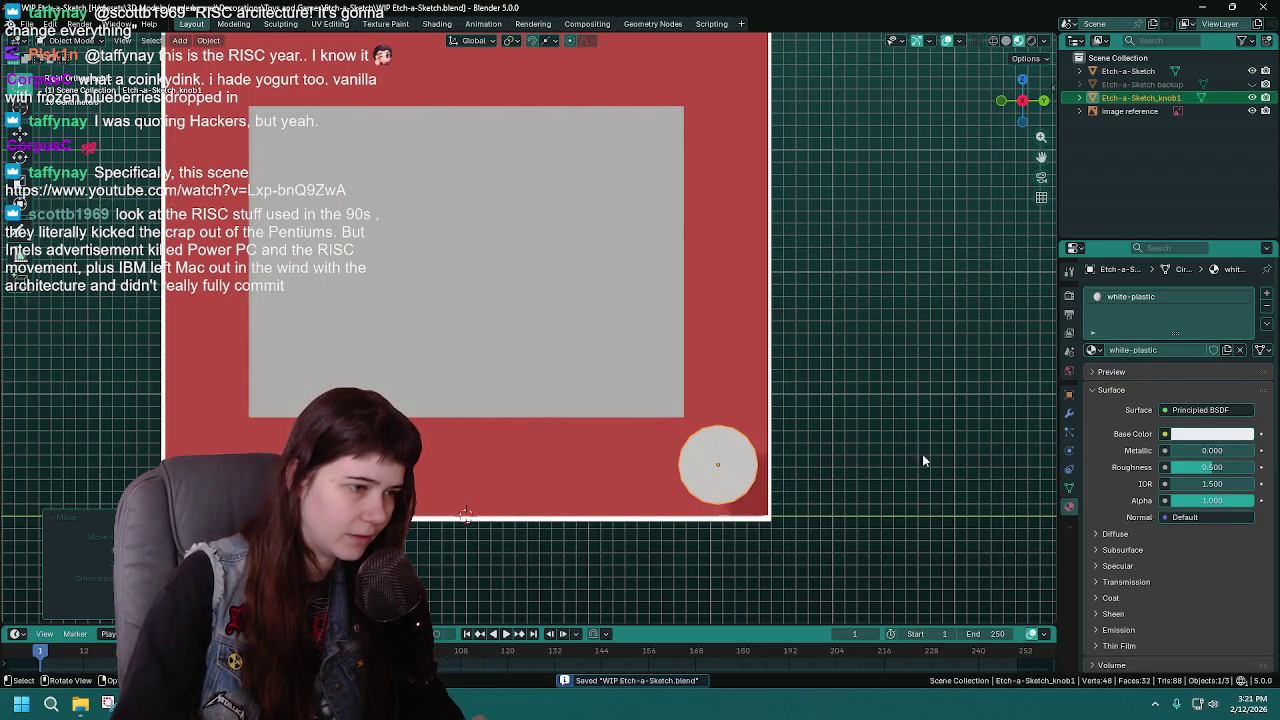
mouse_move(958, 448)
middle_down()
mouse_move(816, 474)
mouse_move(689, 446)
mouse_move(735, 463)
middle_up()
scroll(815, 474, down, 1)
key(KP_1)
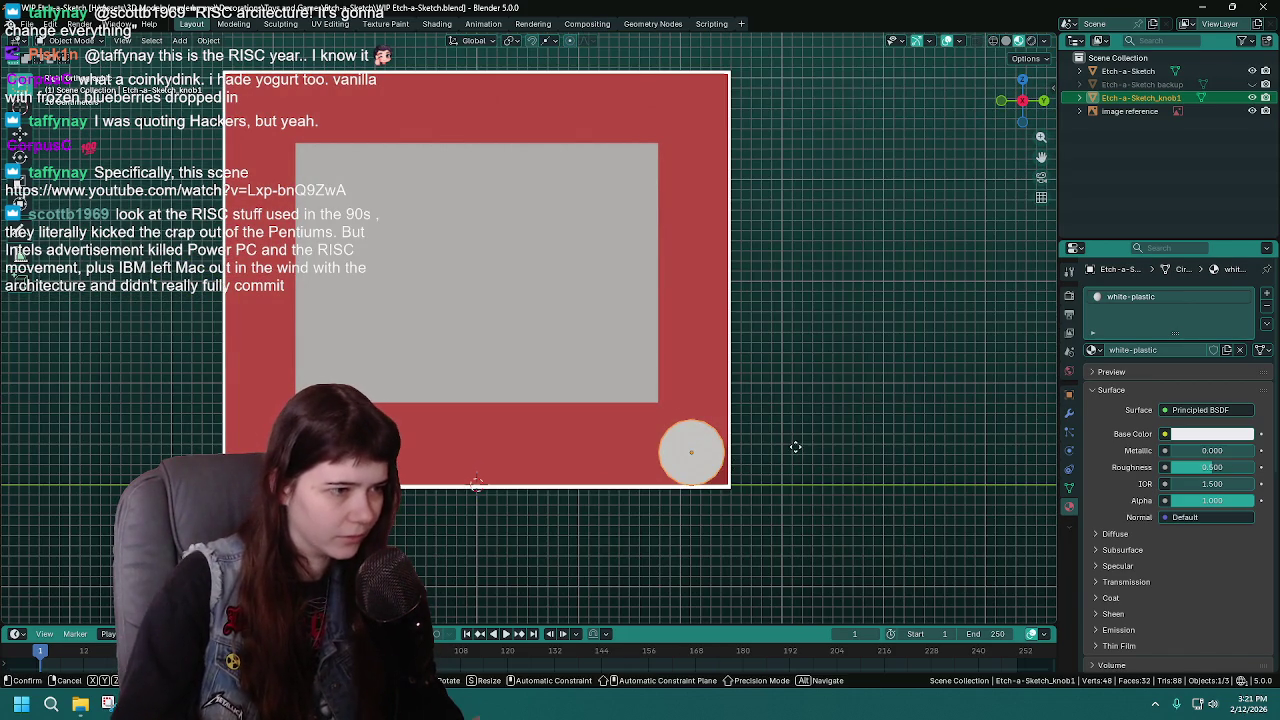
key(g)
click(796, 441)
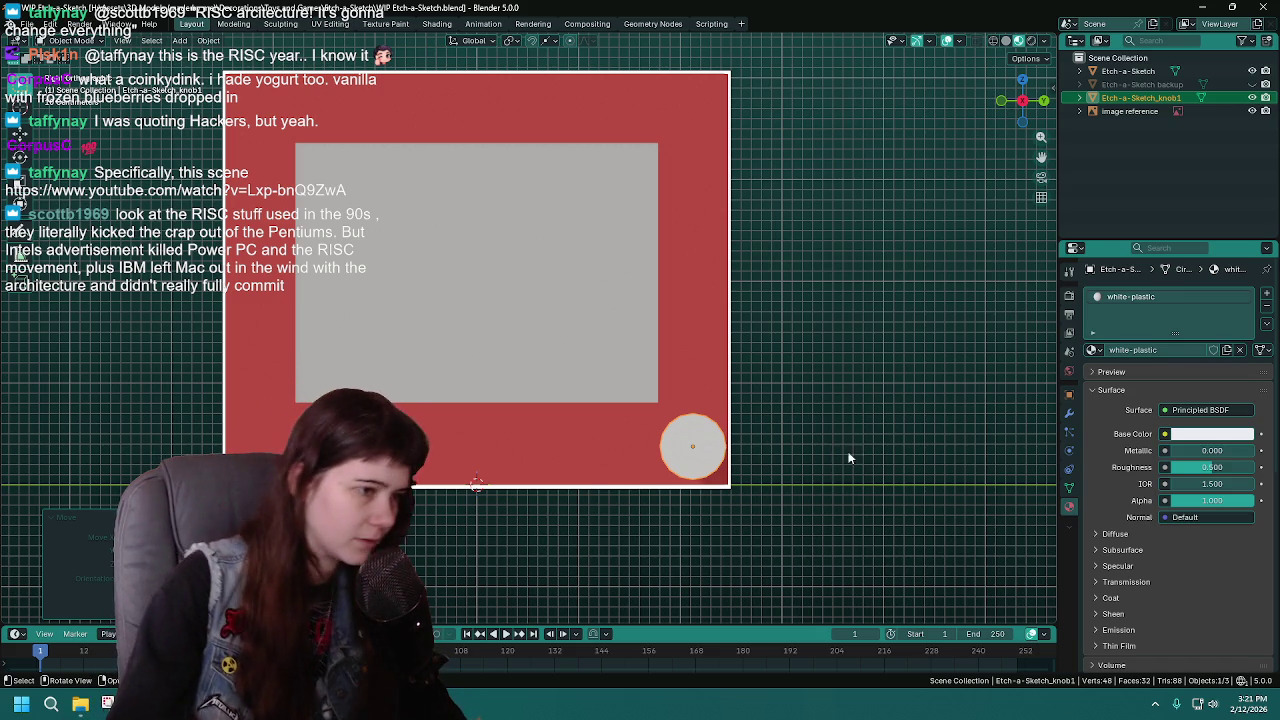
key(g)
click(856, 423)
Save, then delete the knob's selected faces in Edit Mode
key(ctrl+s)
shift+middle_drag(869, 428, 903, 436)
mouse_move(1040, 430)
middle_down()
mouse_move(752, 481)
mouse_move(736, 438)
mouse_move(695, 421)
middle_up()
key(Tab)
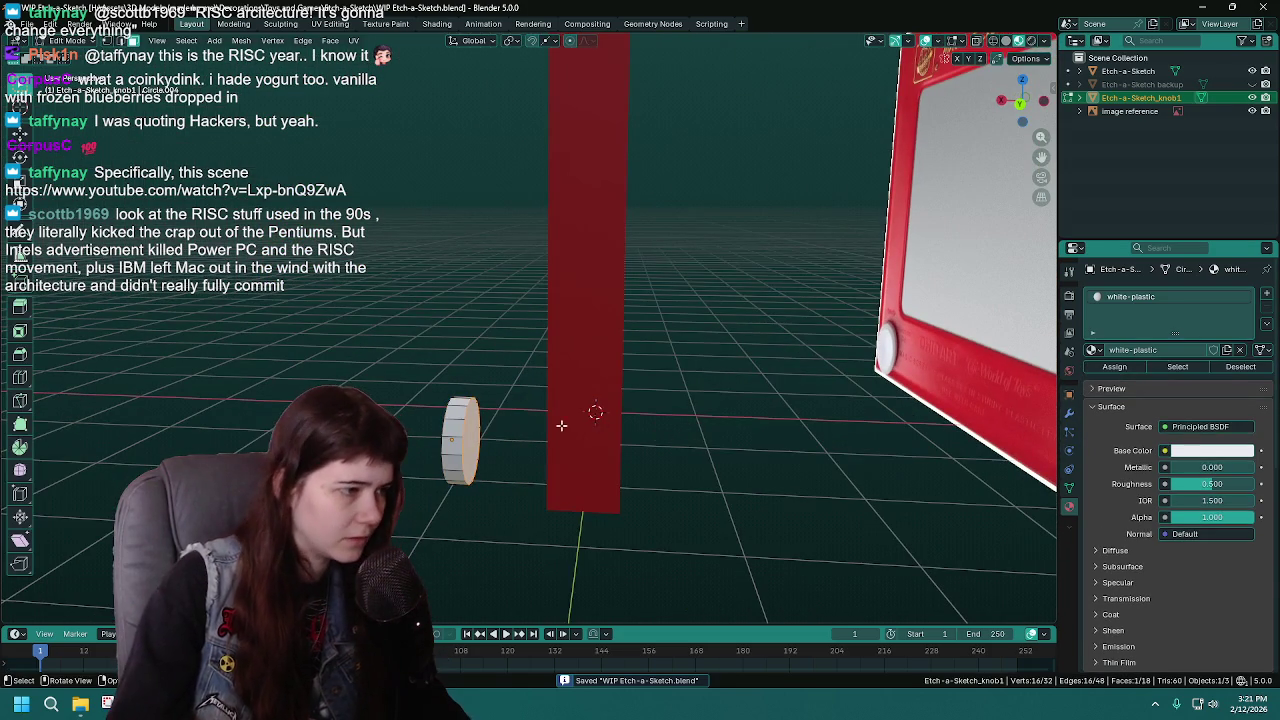
key(x)
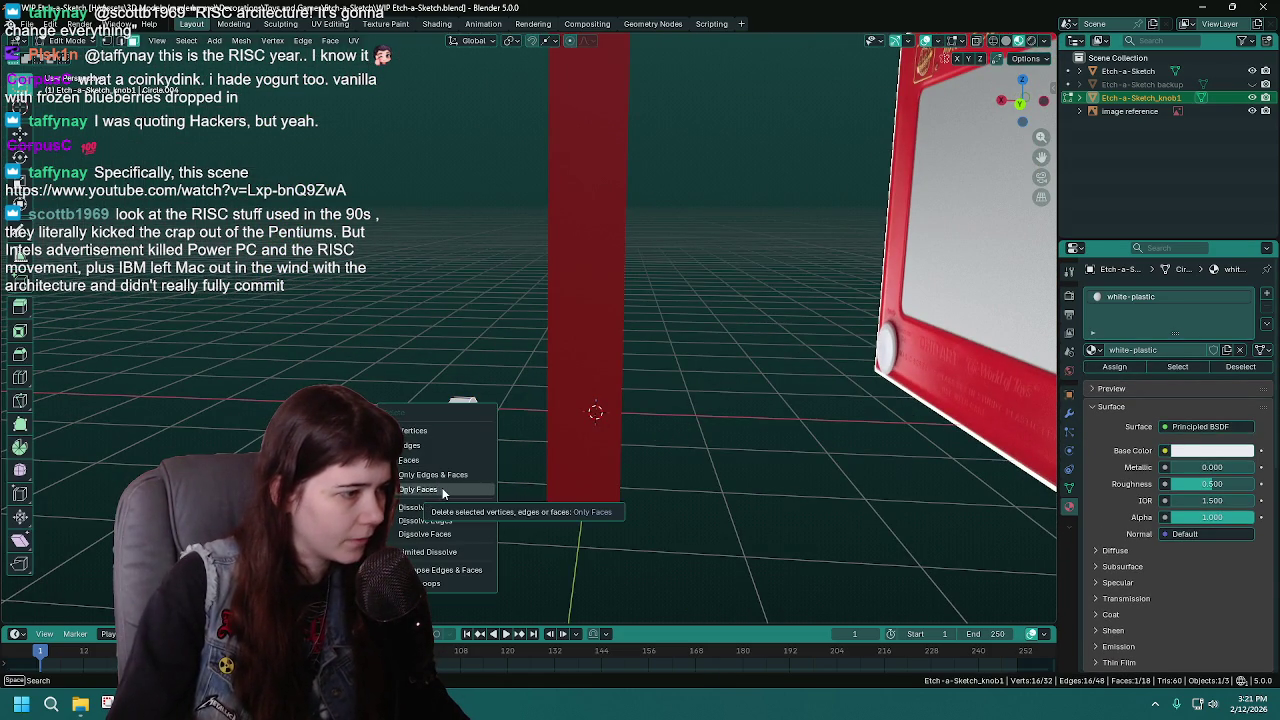
click(442, 489)
key(Tab)
mouse_move(442, 489)
middle_down()
mouse_move(594, 419)
mouse_move(616, 438)
mouse_move(371, 373)
middle_up()
Shift the knob along X and rework its orientation to face the red body
key(Tab)
key(Tab)
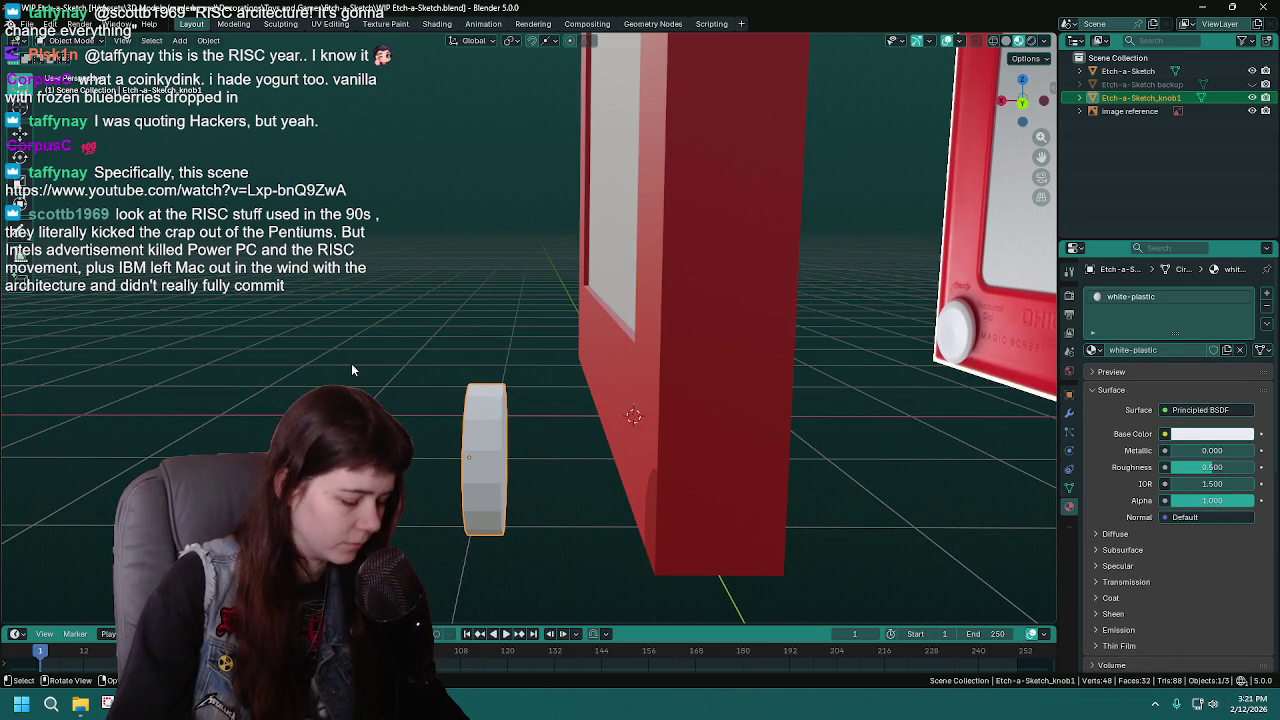
key(g)
key(y)
key(x)
text(-6)
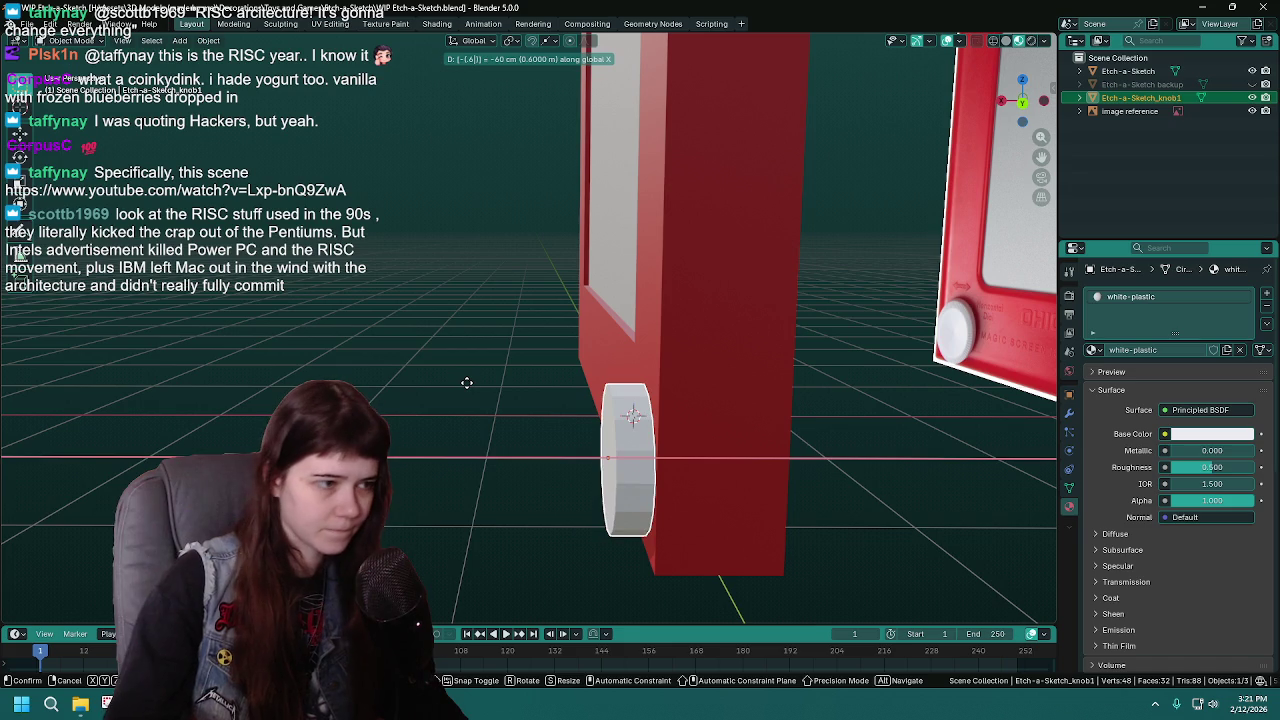
click(478, 388)
mouse_move(478, 388)
middle_down()
mouse_move(571, 374)
mouse_move(548, 384)
middle_up()
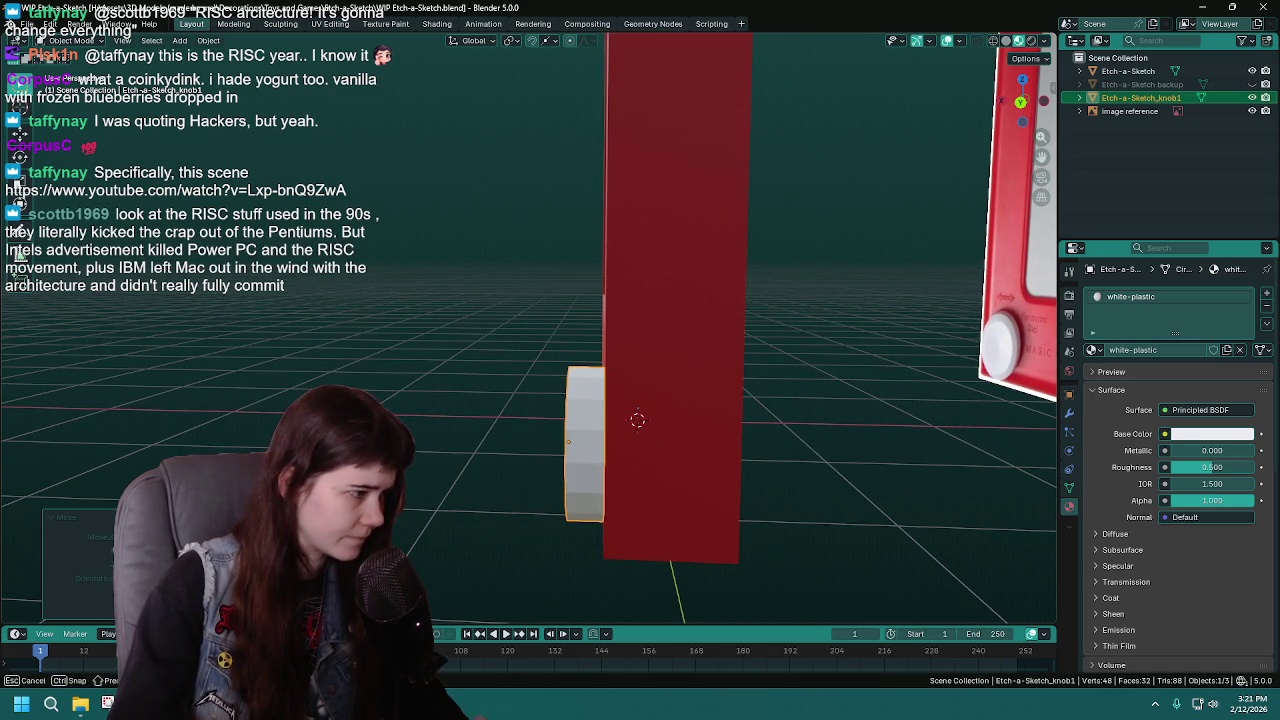
key(ctrl+z)
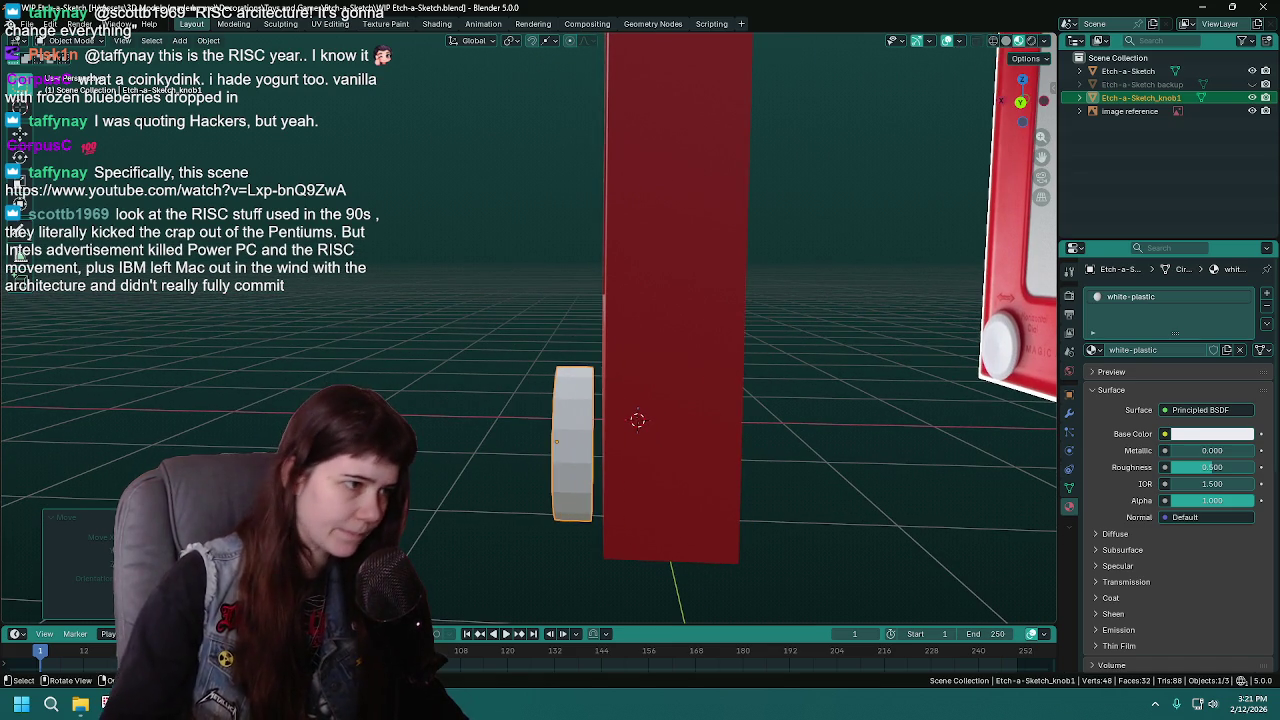
middle_drag(500, 416, 473, 418)
key(ctrl+z)
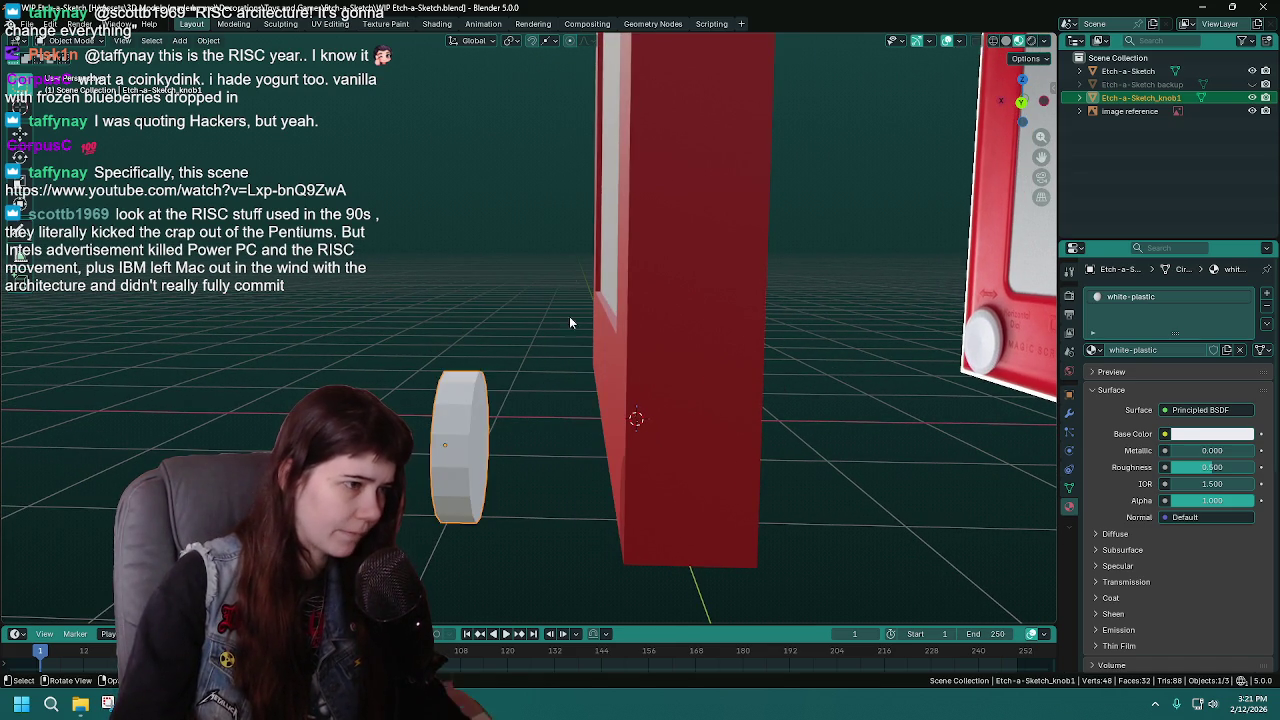
Set snapping to Face and snap the knob along X onto the body's front face
click(545, 42)
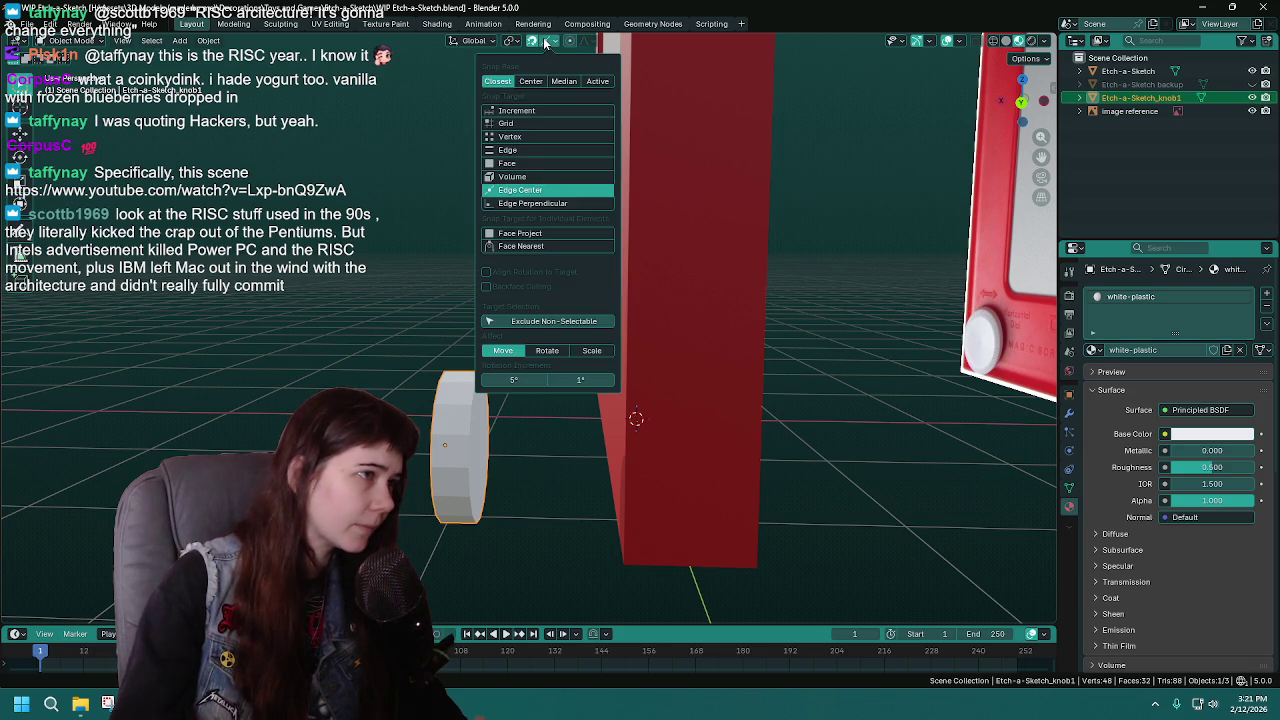
click(519, 164)
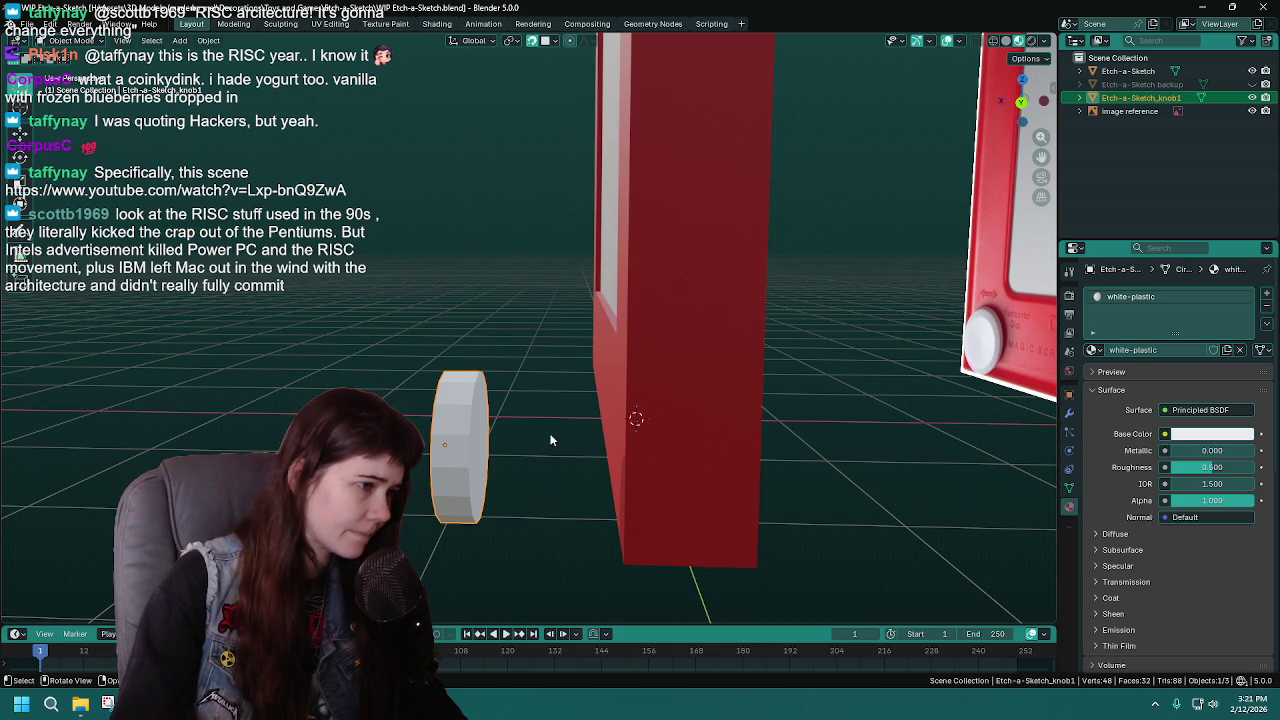
key(g)
key(x)
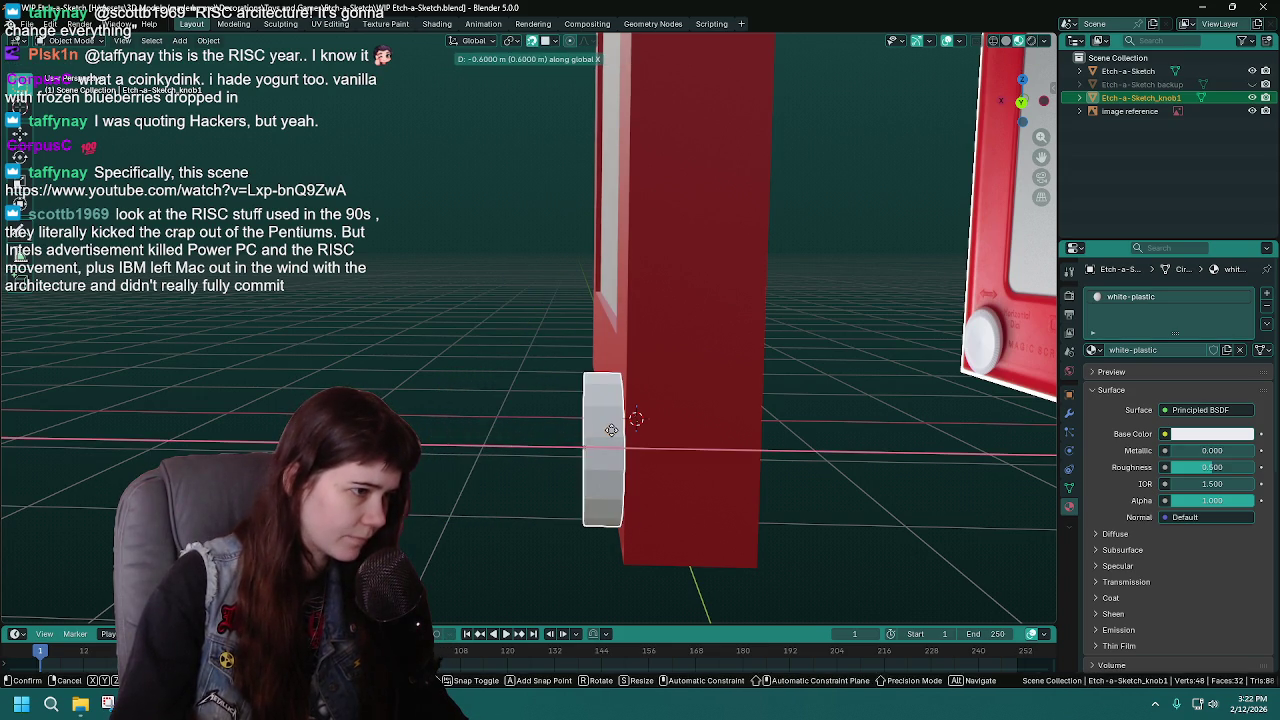
click(605, 438)
mouse_move(605, 438)
middle_down()
mouse_move(692, 449)
mouse_move(645, 450)
middle_up()
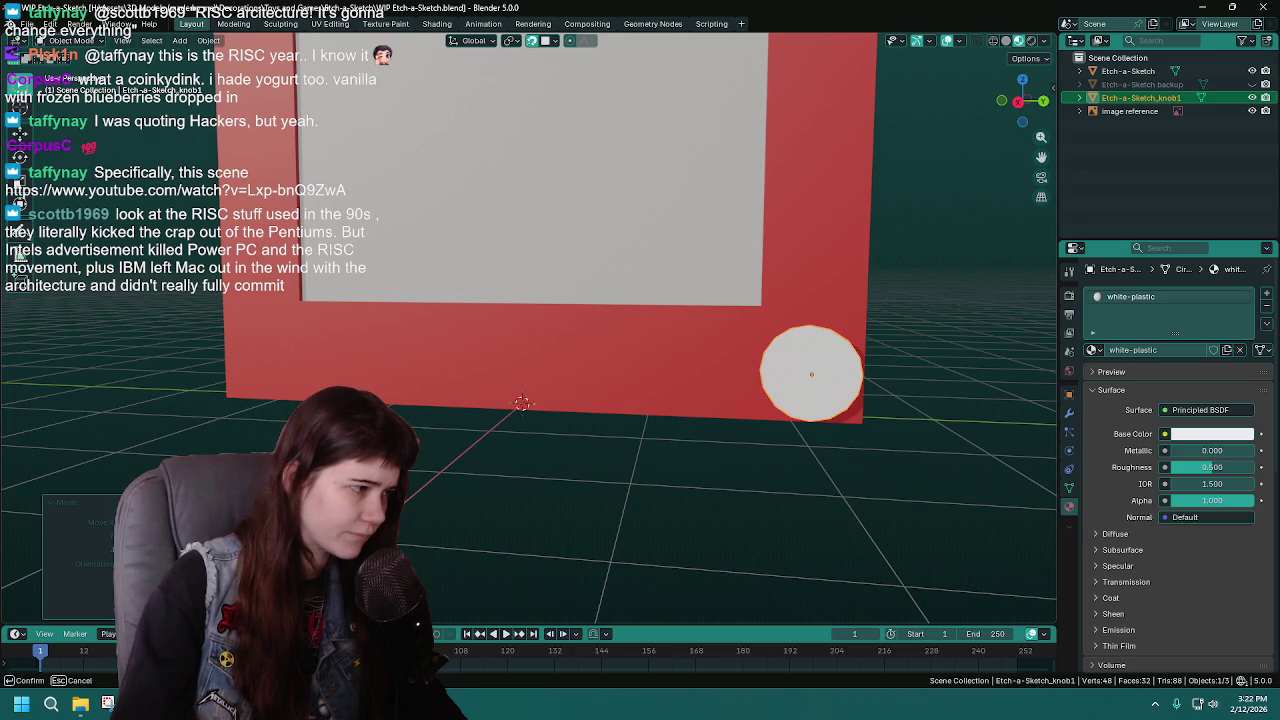
mouse_move(605, 505)
middle_down()
mouse_move(714, 488)
mouse_move(597, 498)
middle_up()
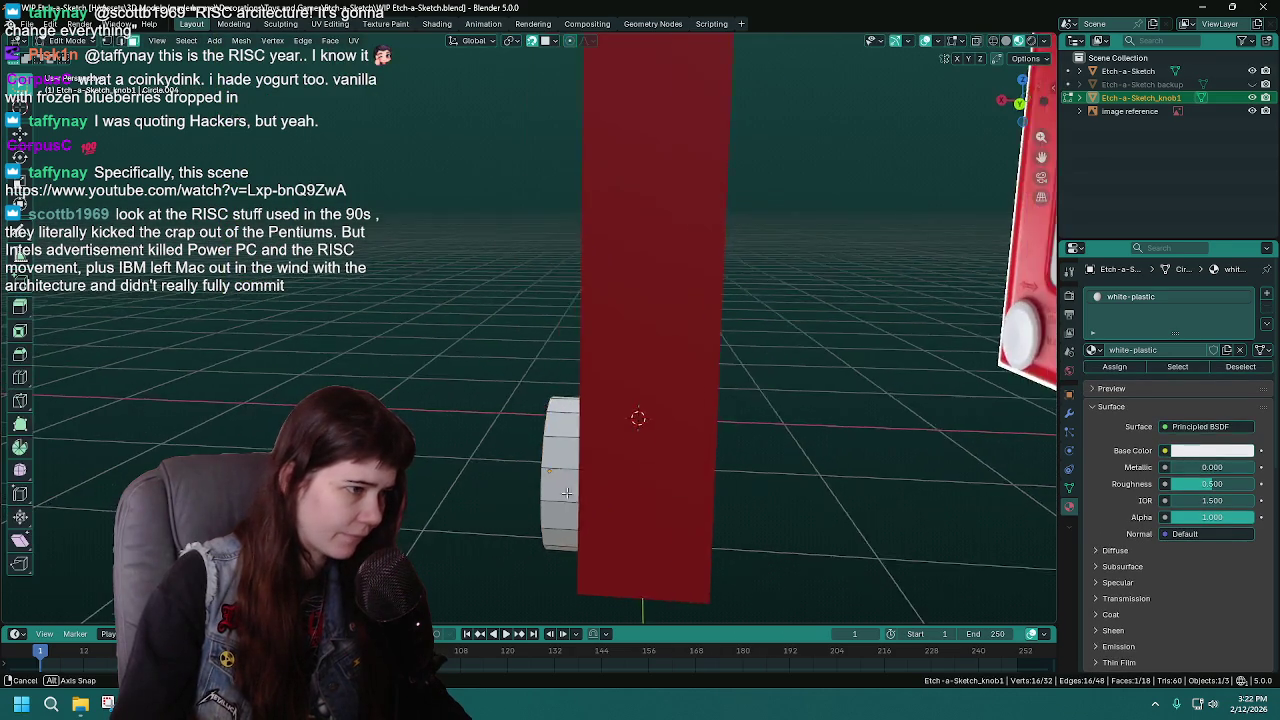
Check the knob in wireframe, return to solid front orthographic view, and save
key(Tab)
key(z)
click(366, 377)
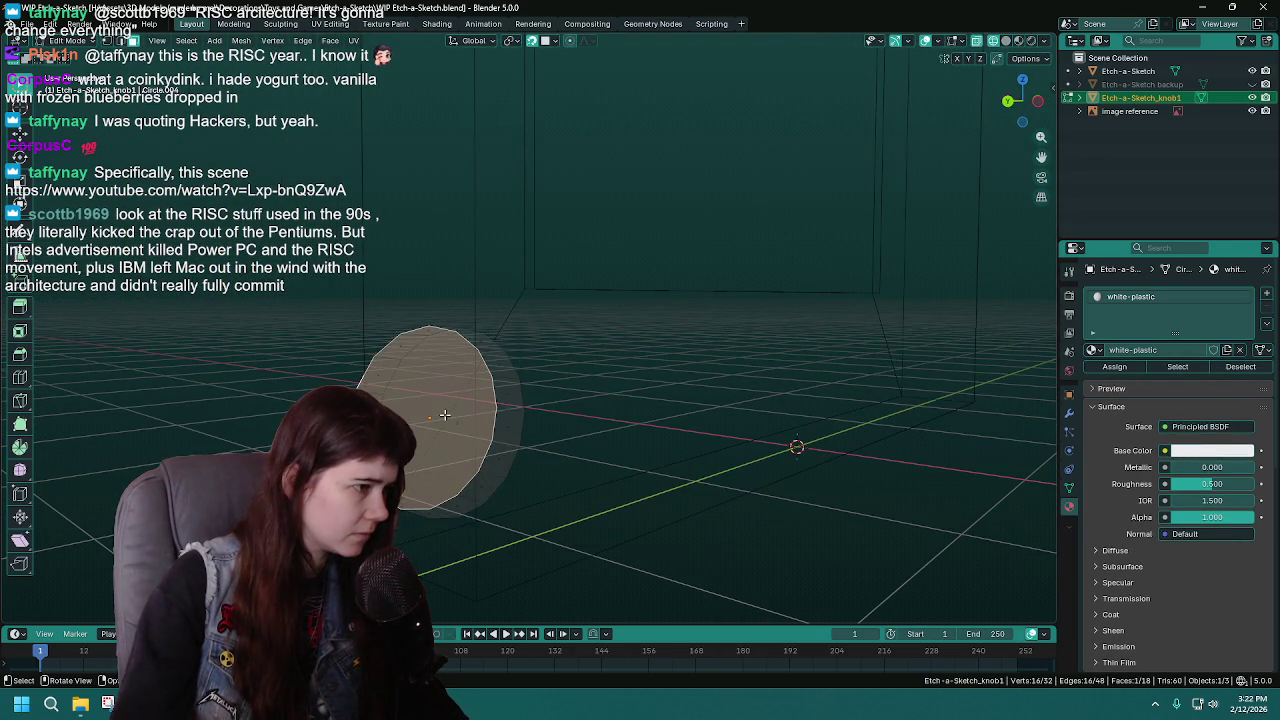
right_click(453, 425)
click(453, 427)
key(Tab)
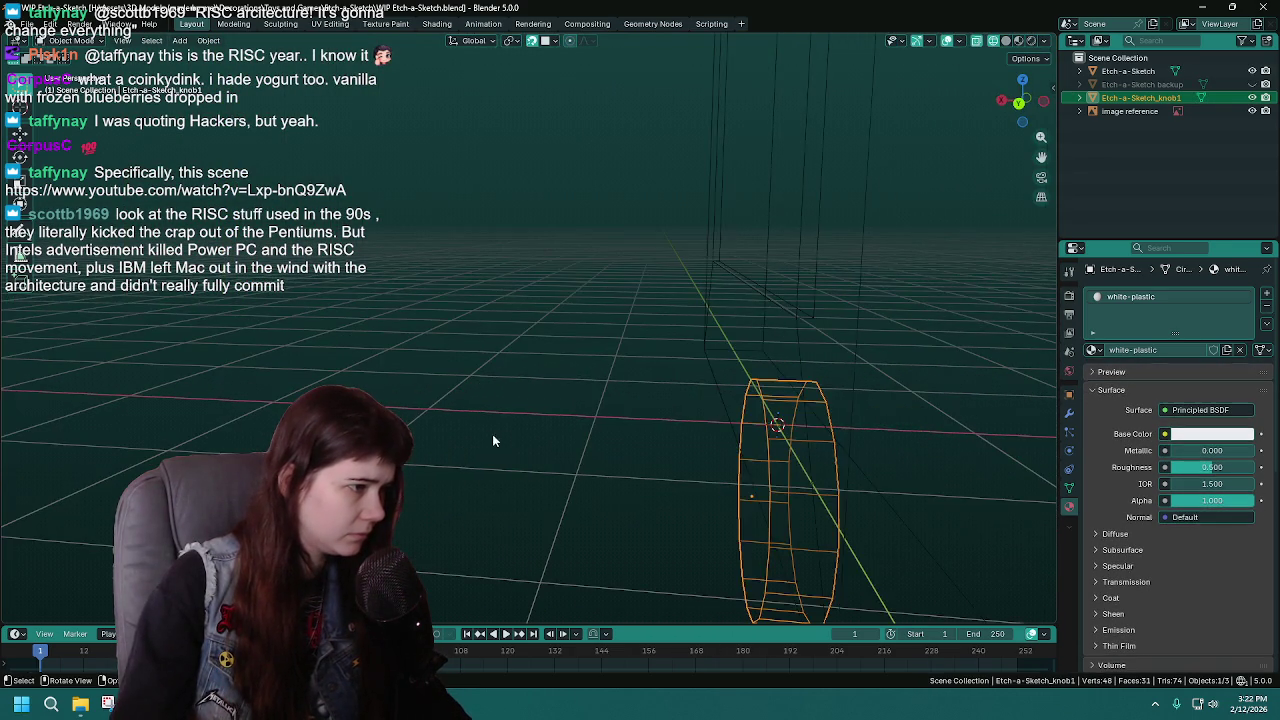
key(z)
mouse_move(694, 422)
middle_down()
mouse_move(603, 448)
mouse_move(608, 500)
mouse_move(644, 434)
middle_up()
key(z)
key(KP_1)
key(ctrl+s)
click(688, 376)
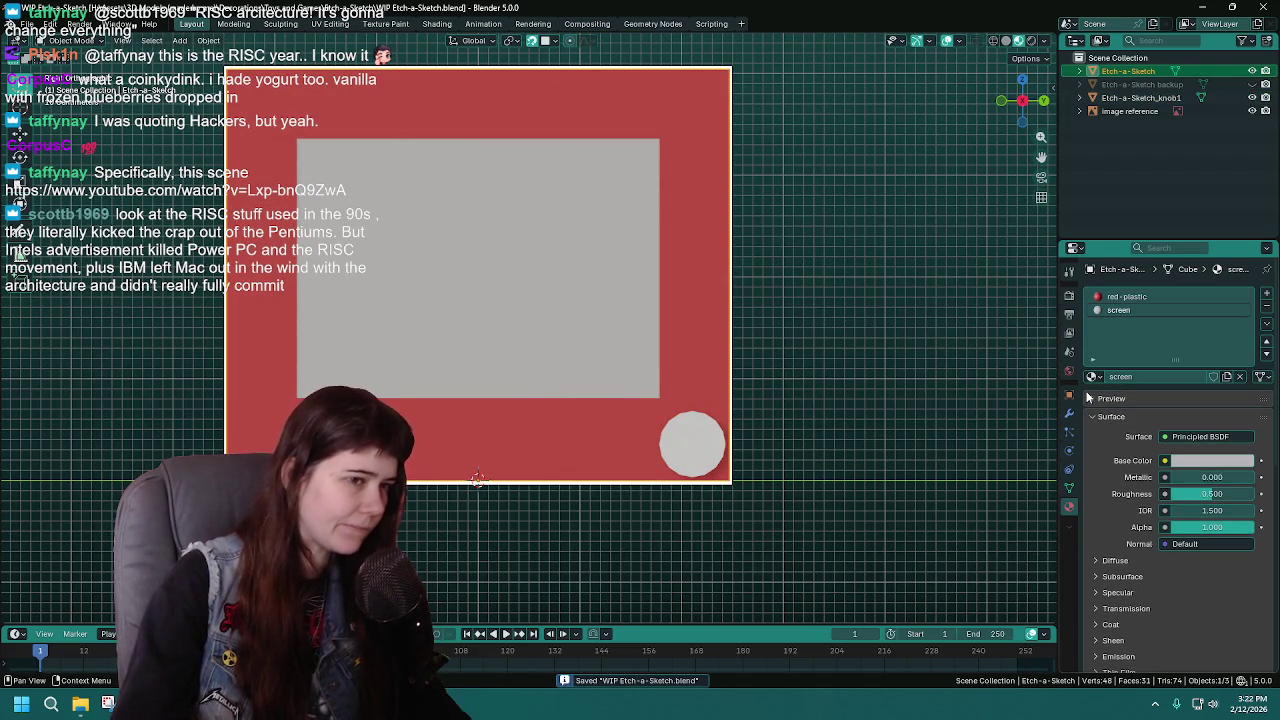
Give the knob a Mirror modifier on Y only about Etch-a-Sketch, and save
click(702, 443)
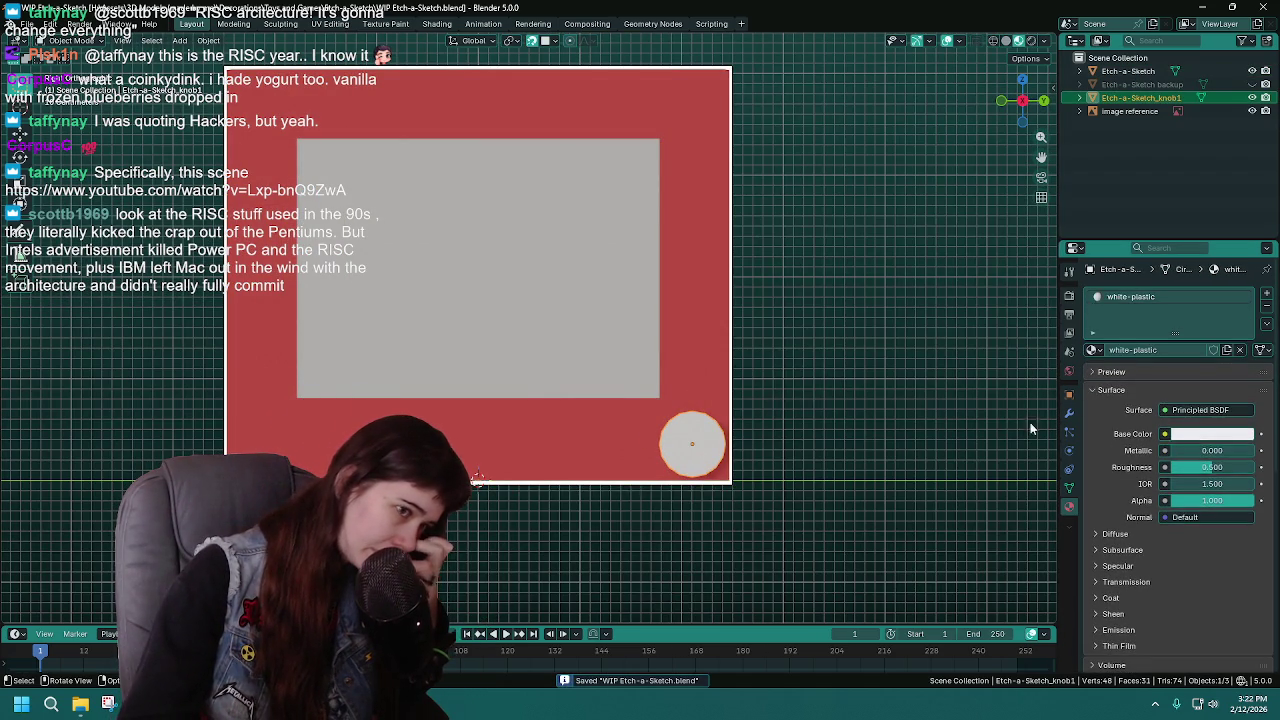
click(1069, 412)
click(1188, 294)
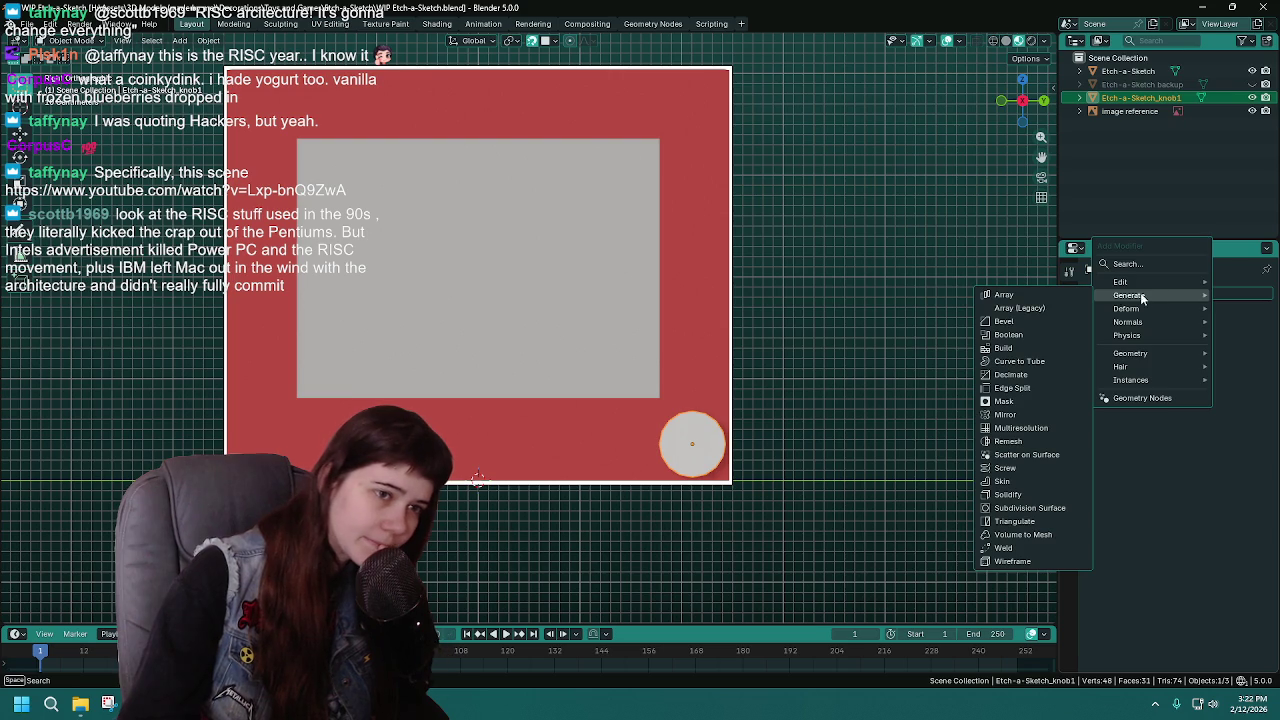
click(1020, 414)
click(1204, 336)
click(1184, 340)
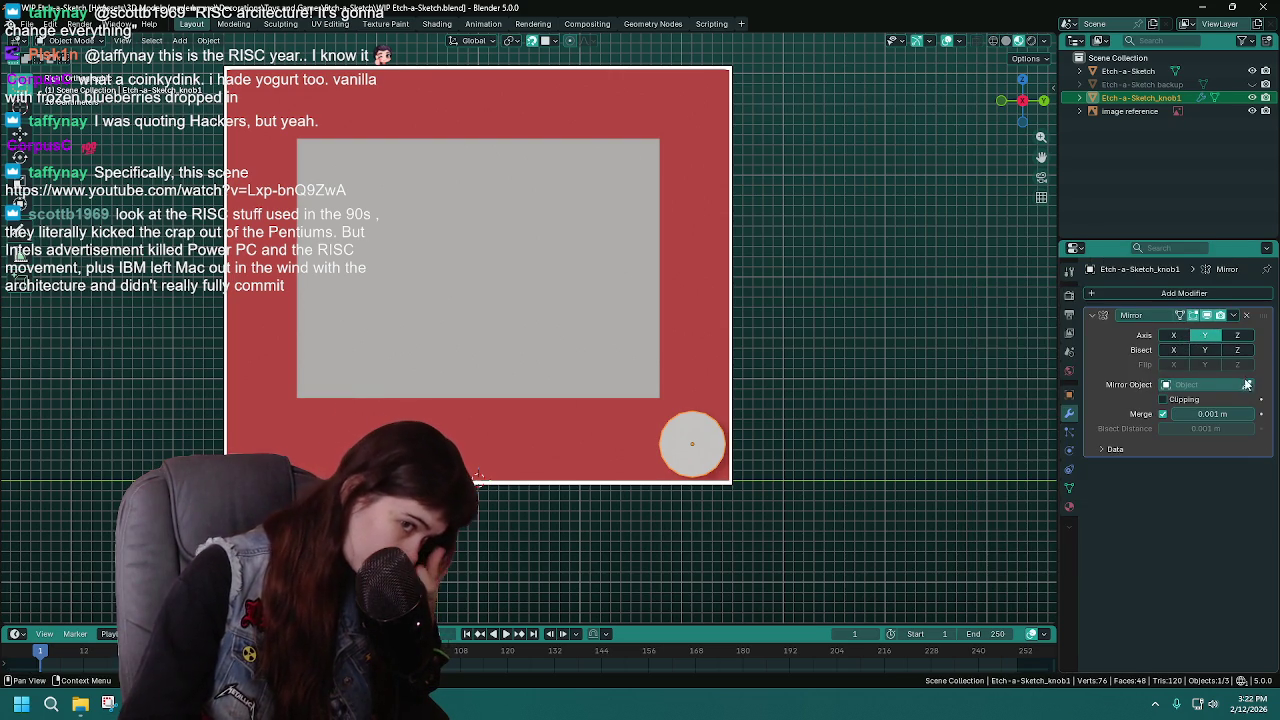
click(485, 410)
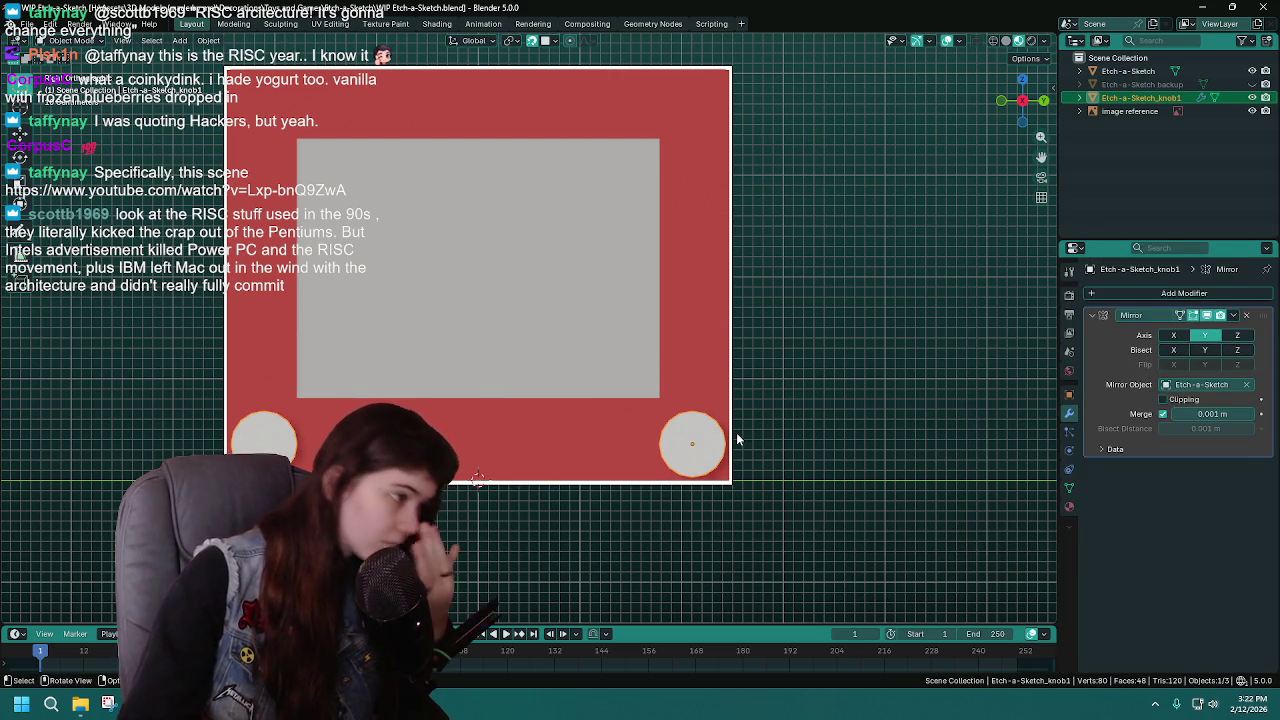
key(ctrl+s)
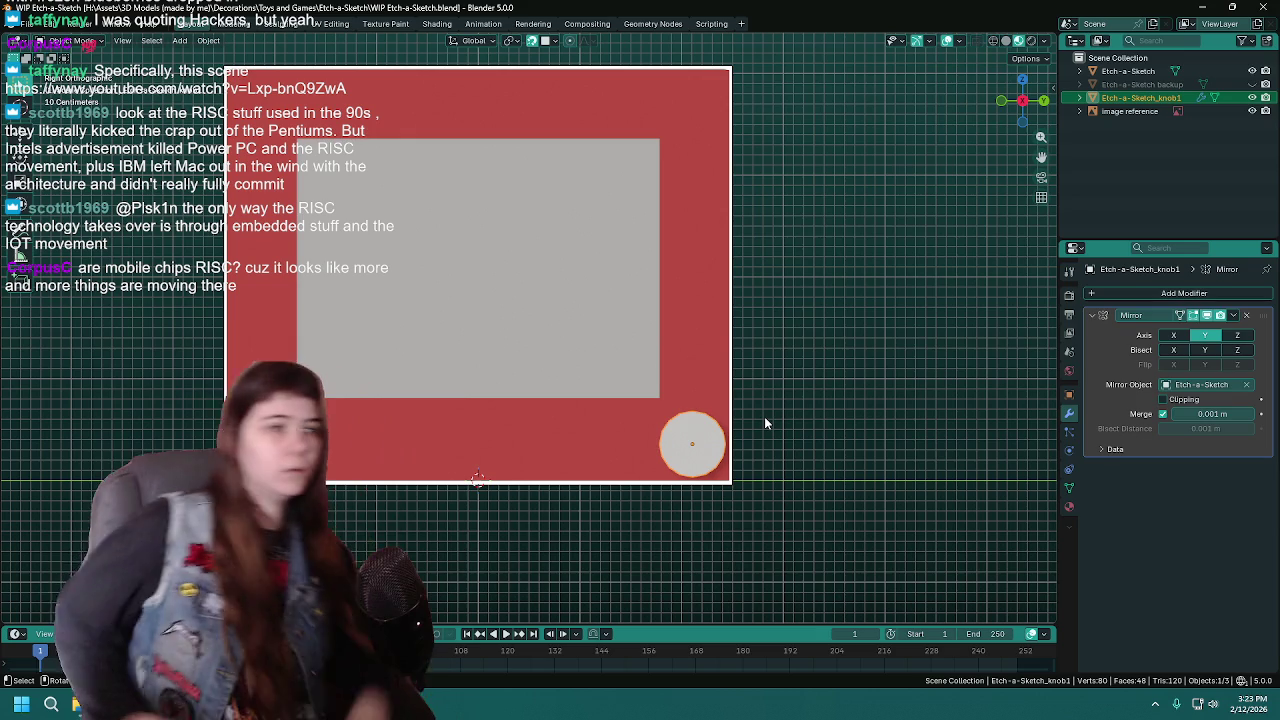
Rename the knob object to Etch-a-Sketch_knobs
mouse_move(250, 420)
middle_down()
mouse_move(615, 390)
mouse_move(418, 386)
middle_up()
key(ctrl+s)
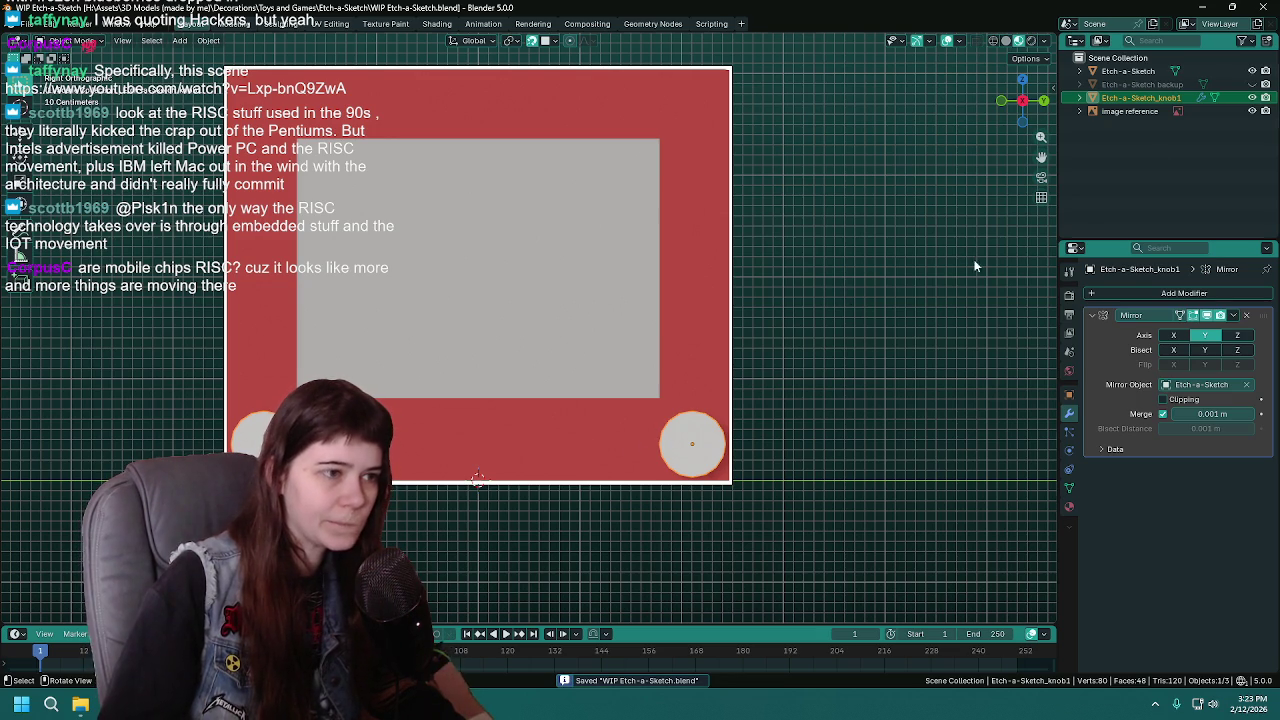
double_click(1185, 97)
text(s)
key(Return)
In wireframe over the reference, move the knobs along Z to match its dials
shift+middle_drag(786, 392, 804, 372)
key(z)
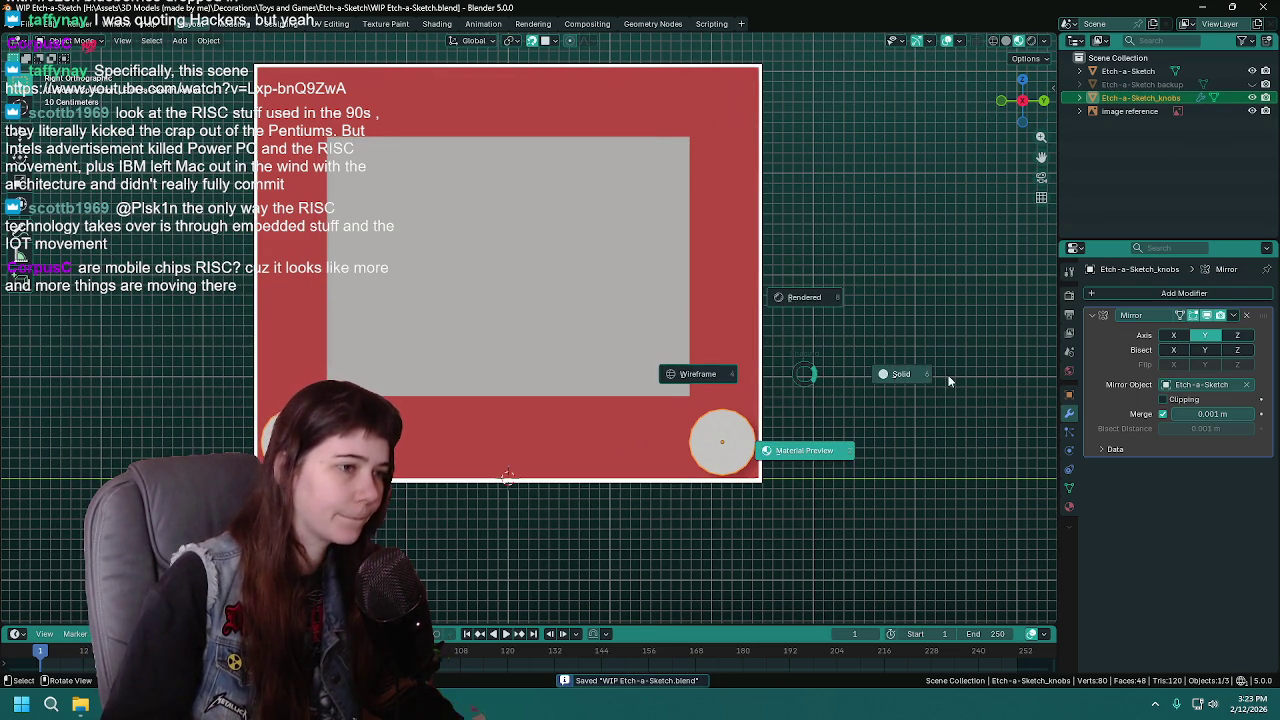
click(651, 355)
key(z)
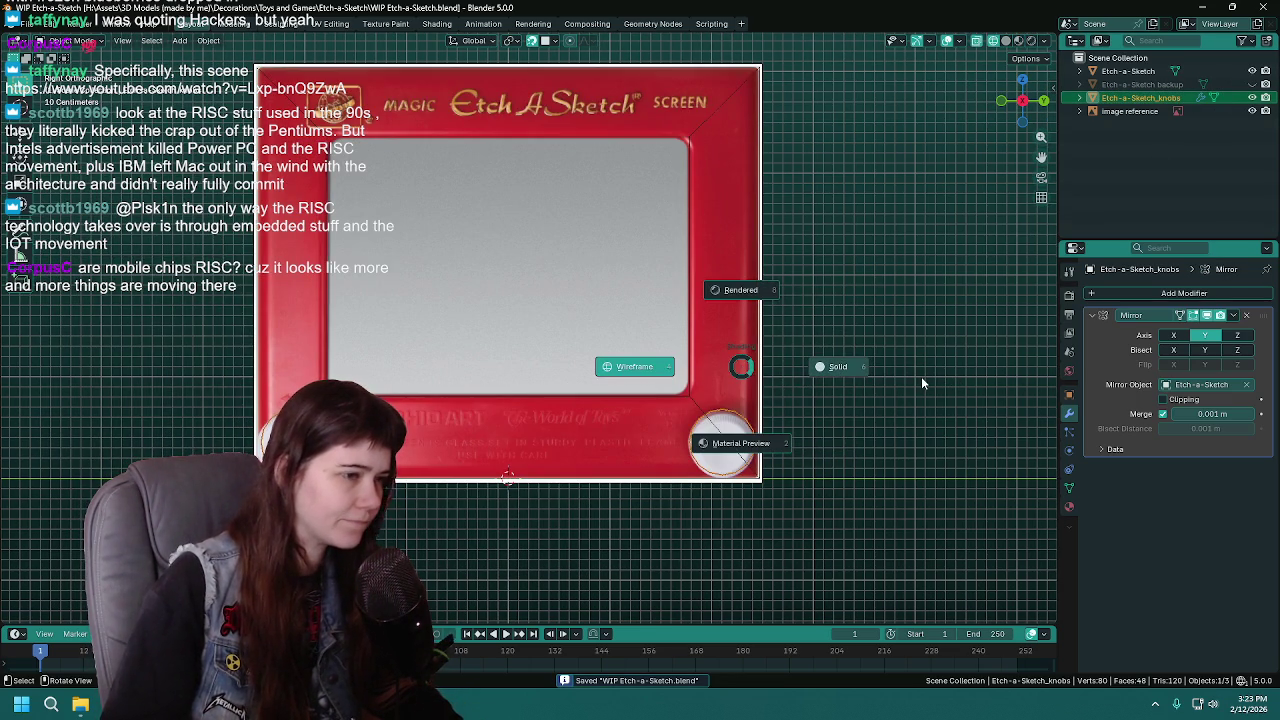
click(921, 381)
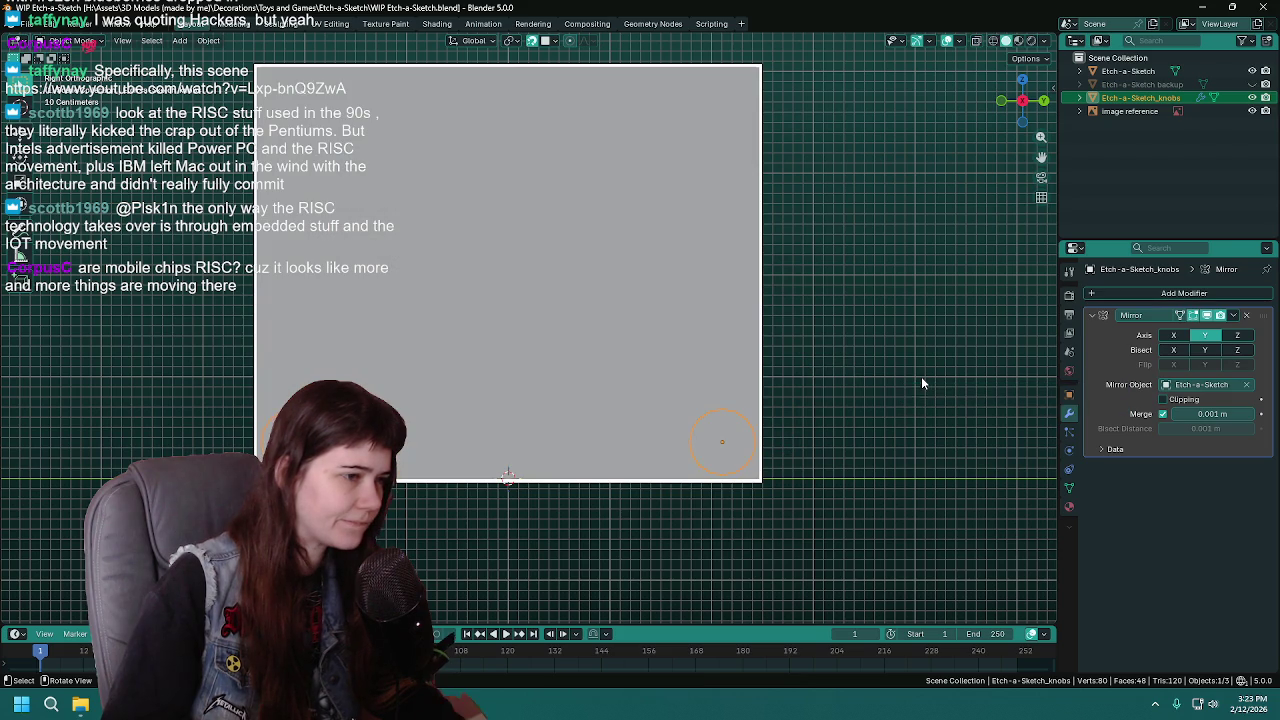
key(z)
click(760, 382)
scroll(951, 381, up, 1)
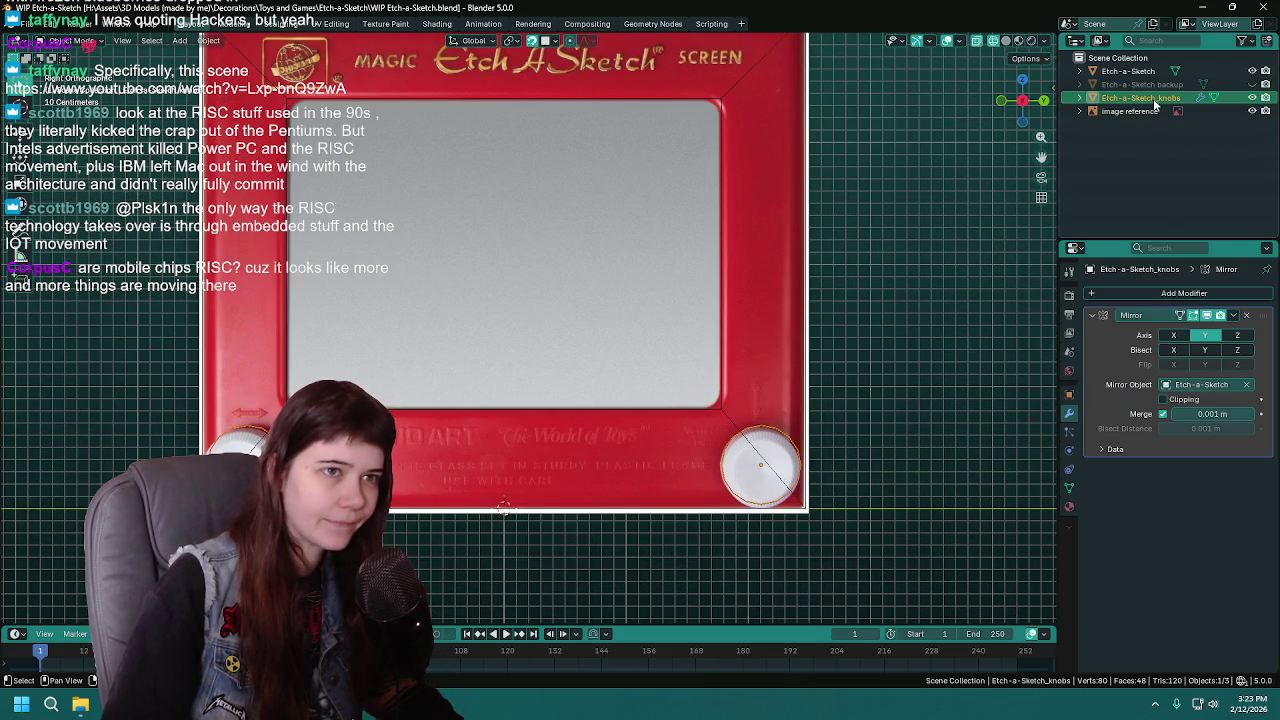
shift+middle_drag(863, 284, 887, 262)
key(g)
key(z)
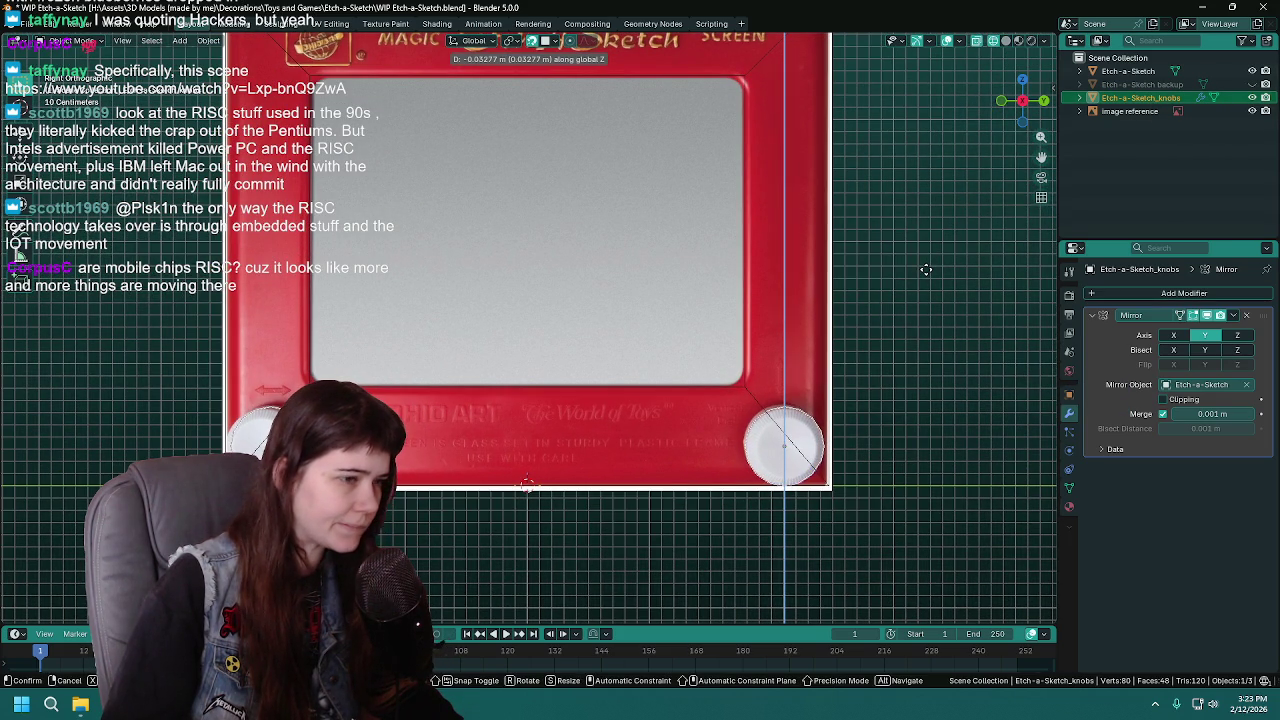
click(922, 320)
Return to solid display, save, and view the model in perspective
key(alt+z)
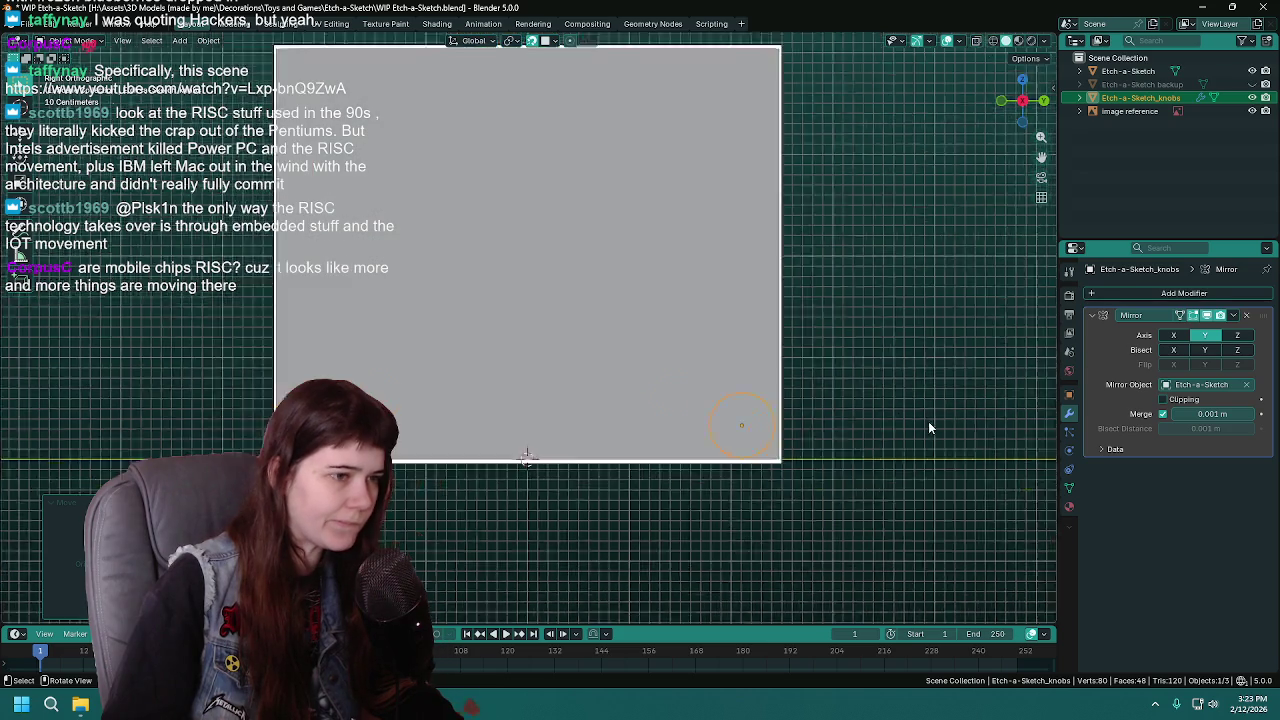
key(ctrl+s)
mouse_move(851, 384)
middle_down()
mouse_move(872, 427)
mouse_move(802, 410)
middle_up()
click(678, 326)
middle_drag(678, 326, 778, 345)
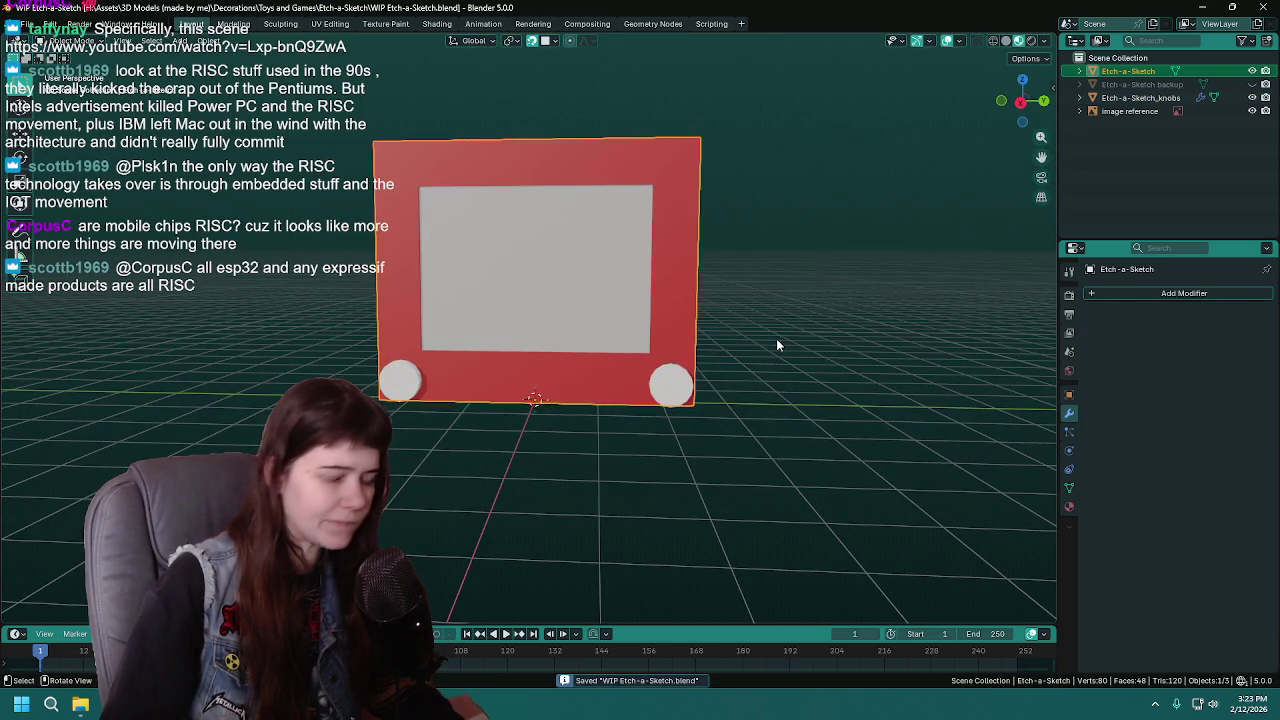
key(KP_3)
scroll(777, 341, up, 1)
scroll(776, 339, up, 1)
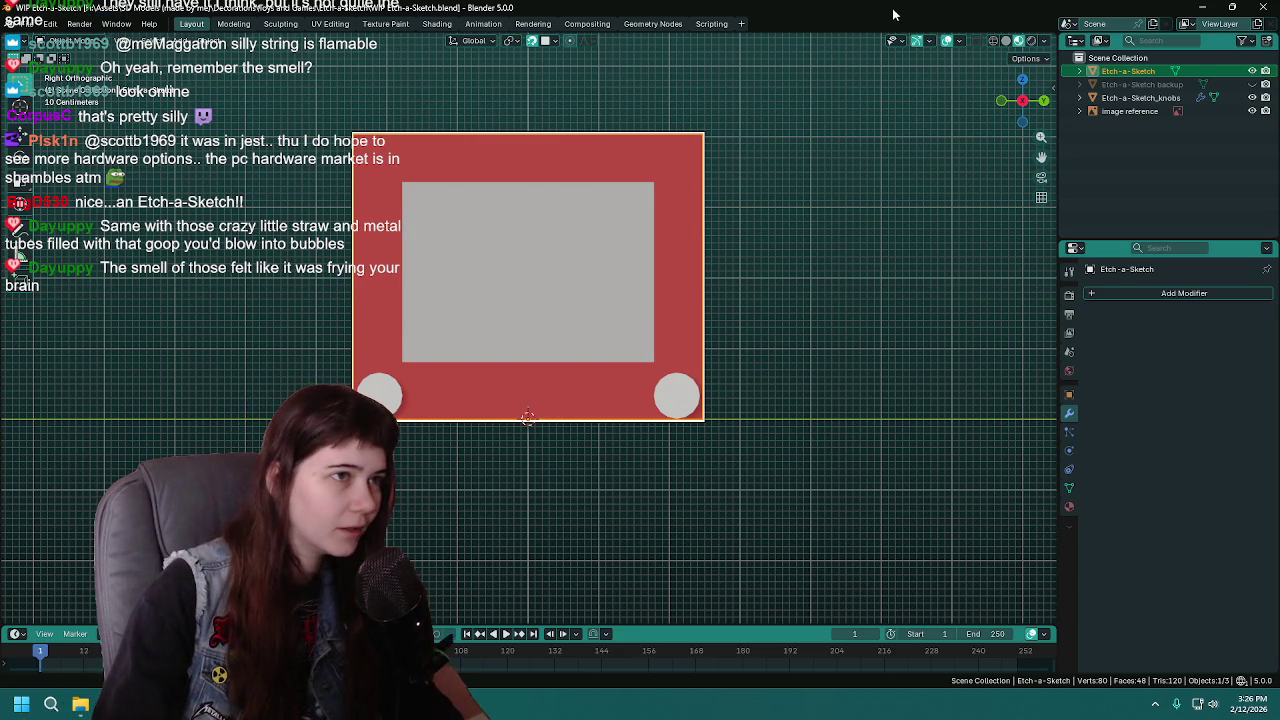
key(ctrl+s)
mouse_move(831, 303)
middle_down()
mouse_move(724, 350)
mouse_move(752, 344)
middle_up()
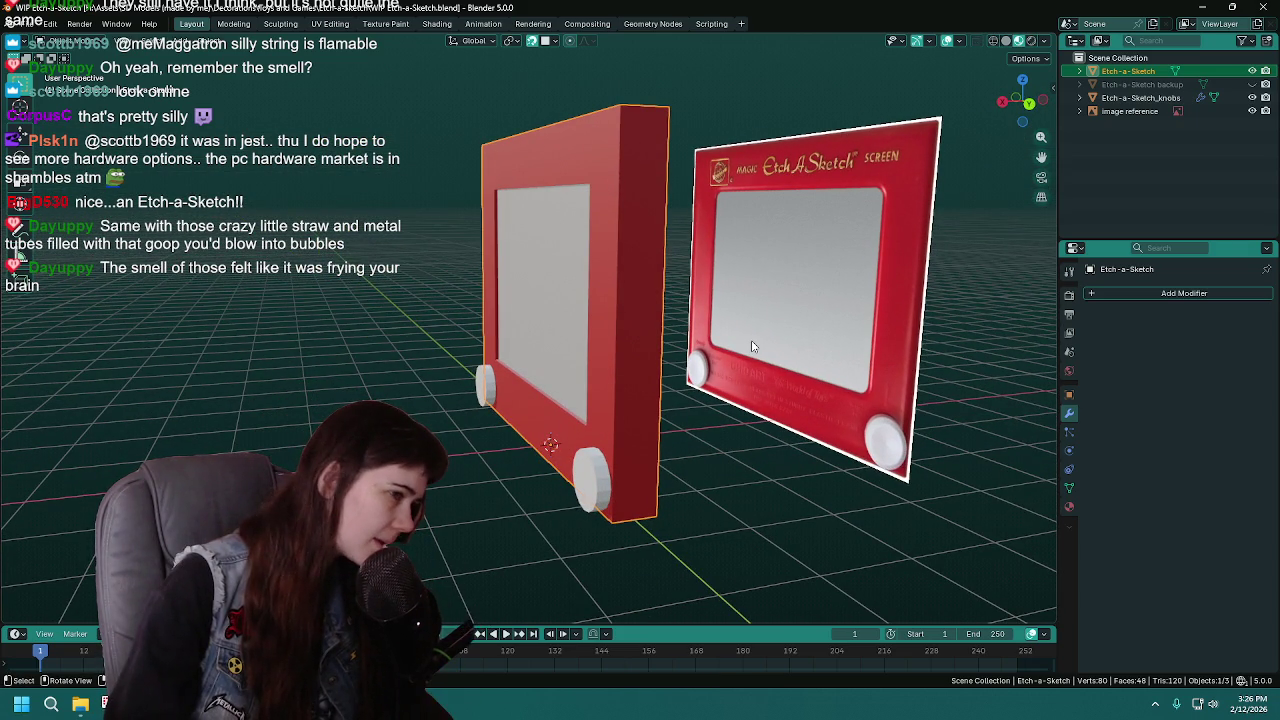
mouse_move(697, 442)
middle_down()
mouse_move(801, 434)
mouse_move(740, 441)
mouse_move(741, 471)
mouse_move(727, 466)
mouse_move(760, 470)
mouse_move(701, 460)
mouse_move(690, 475)
middle_up()
click(732, 465)
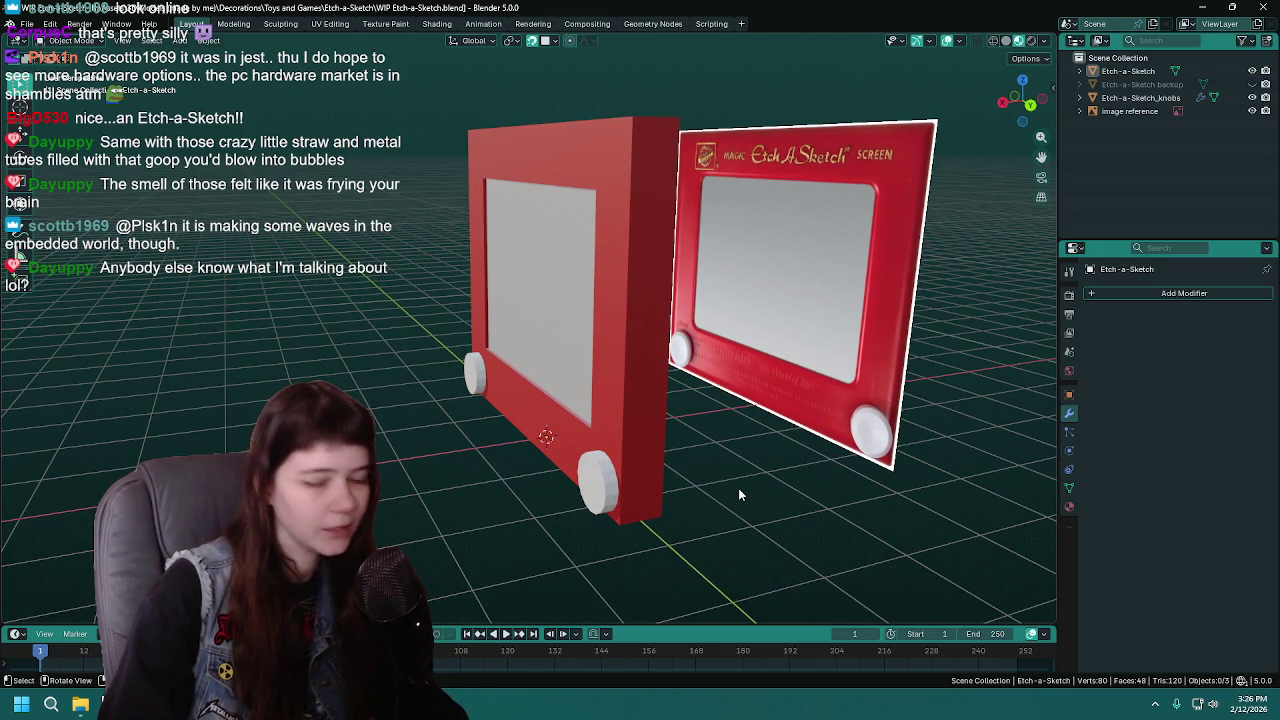
key(KP_3)
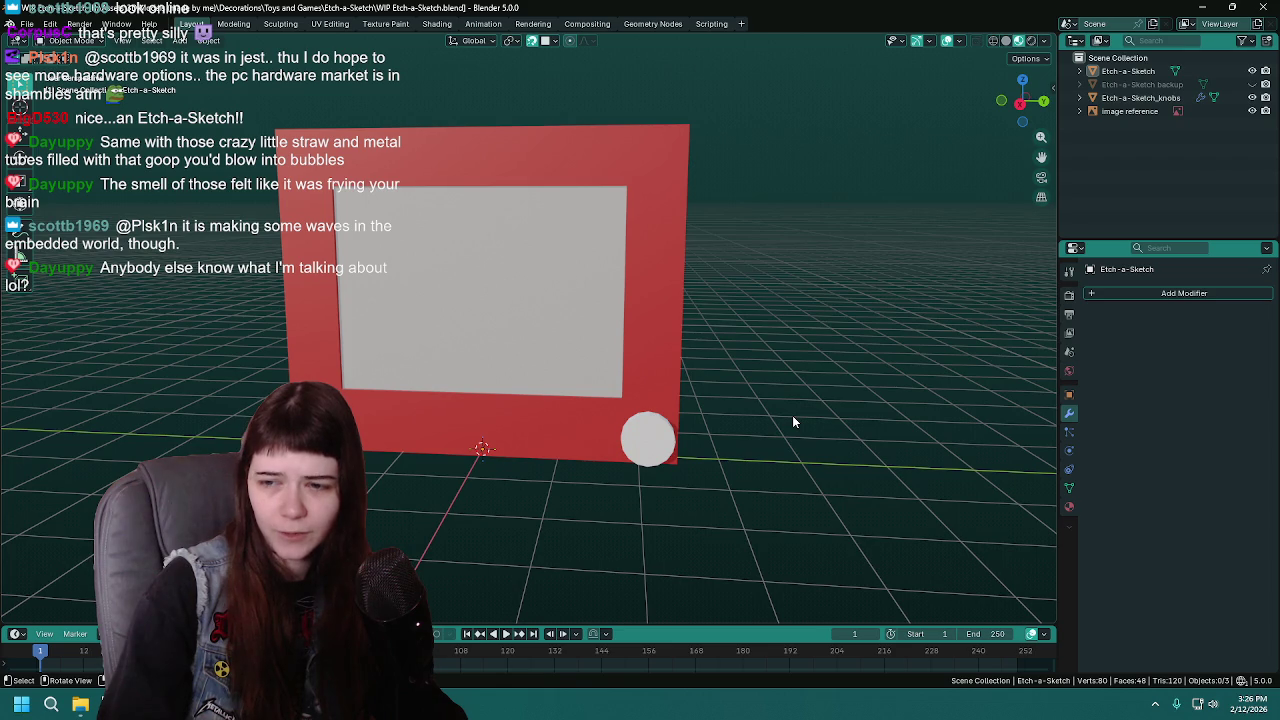
mouse_move(793, 421)
middle_down()
mouse_move(831, 372)
mouse_move(850, 384)
mouse_move(839, 375)
middle_up()
key(ctrl+s)
key(KP_1)
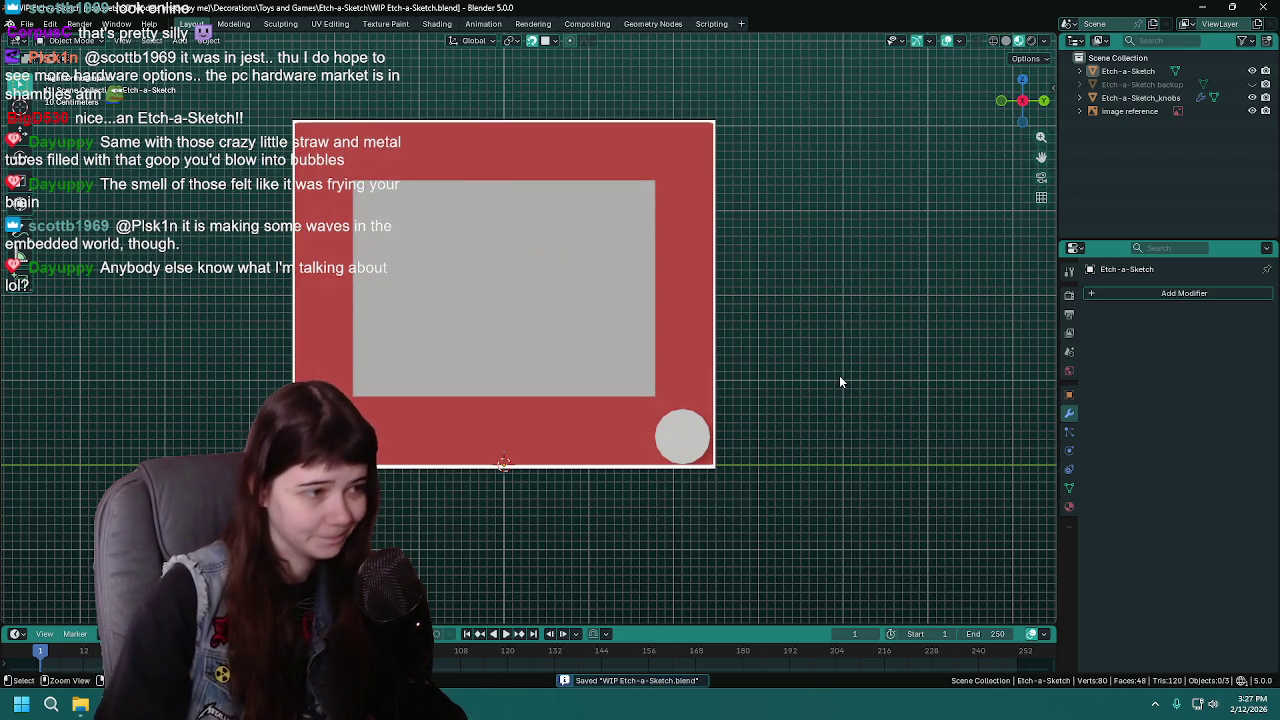
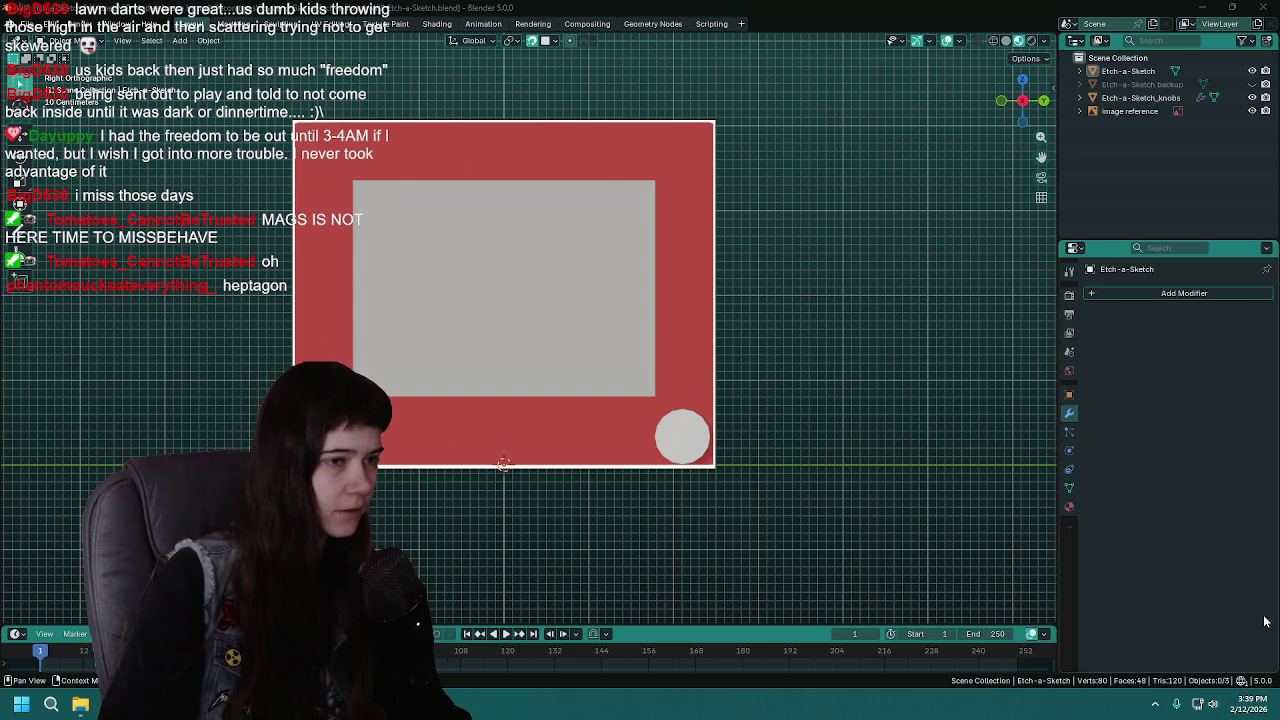
Create a new collection in the Outliner and name it 'LODs'
right_click(1125, 137)
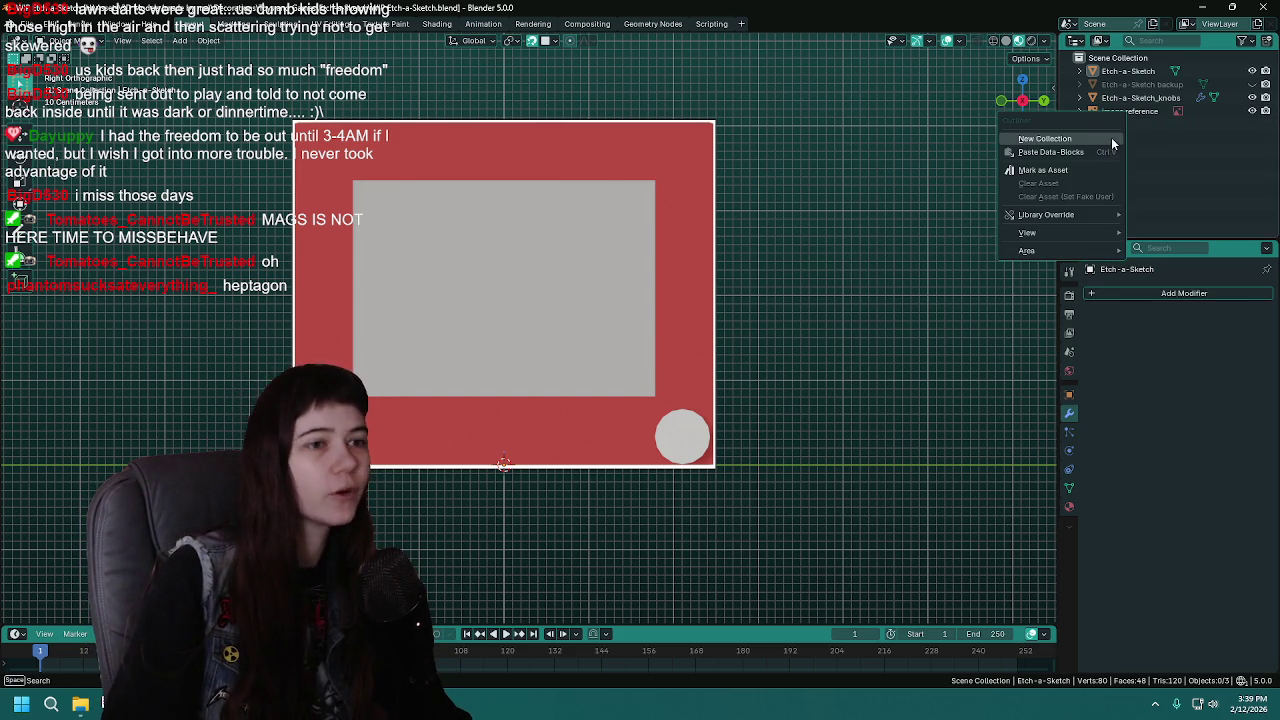
click(1112, 139)
double_click(1130, 71)
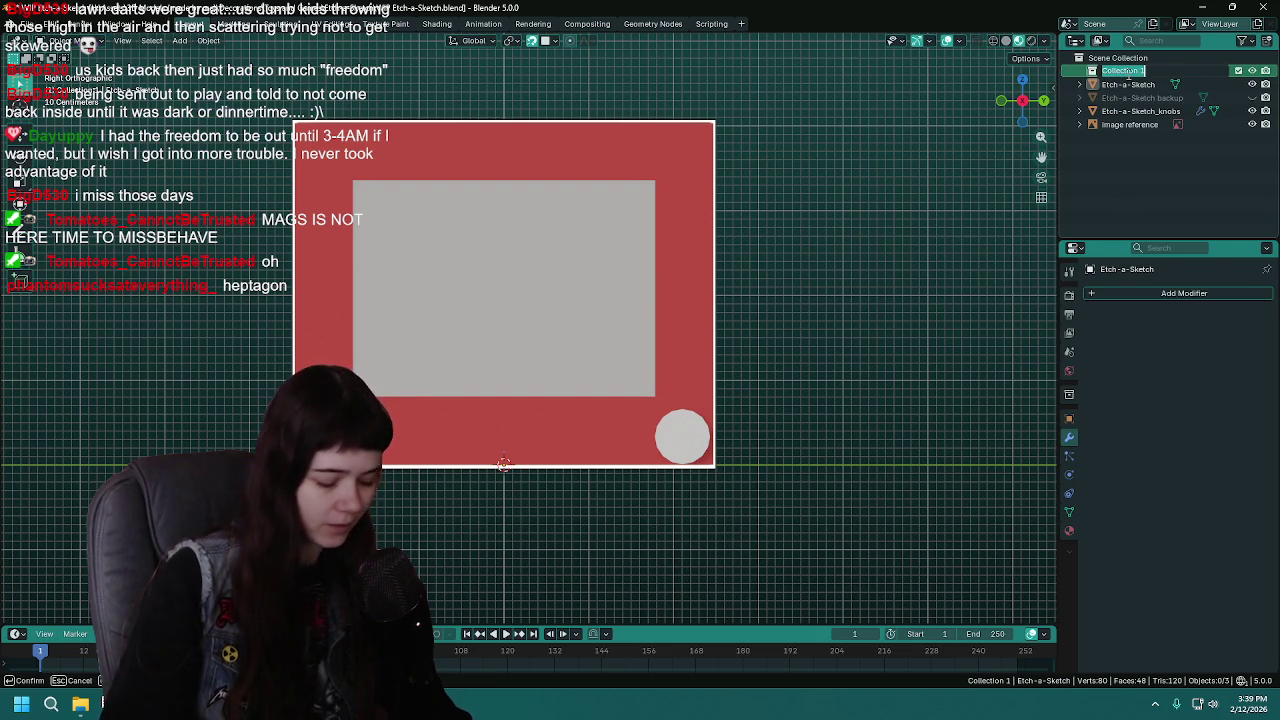
text(Lod)
key(BackSpace)
key(BackSpace)
text(ODs)
key(Return)
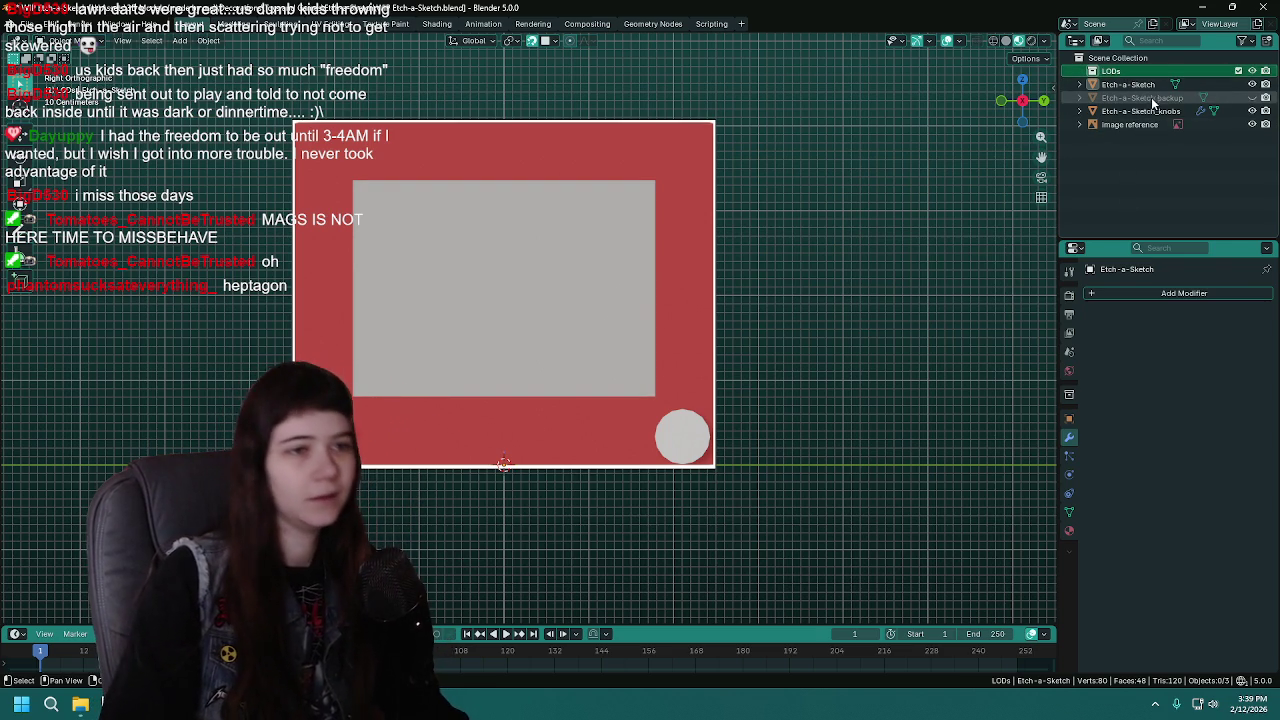
Hide the Etch-a-Sketch backup object in the viewport, undoing an accidental delete
click(1252, 97)
click(1142, 97)
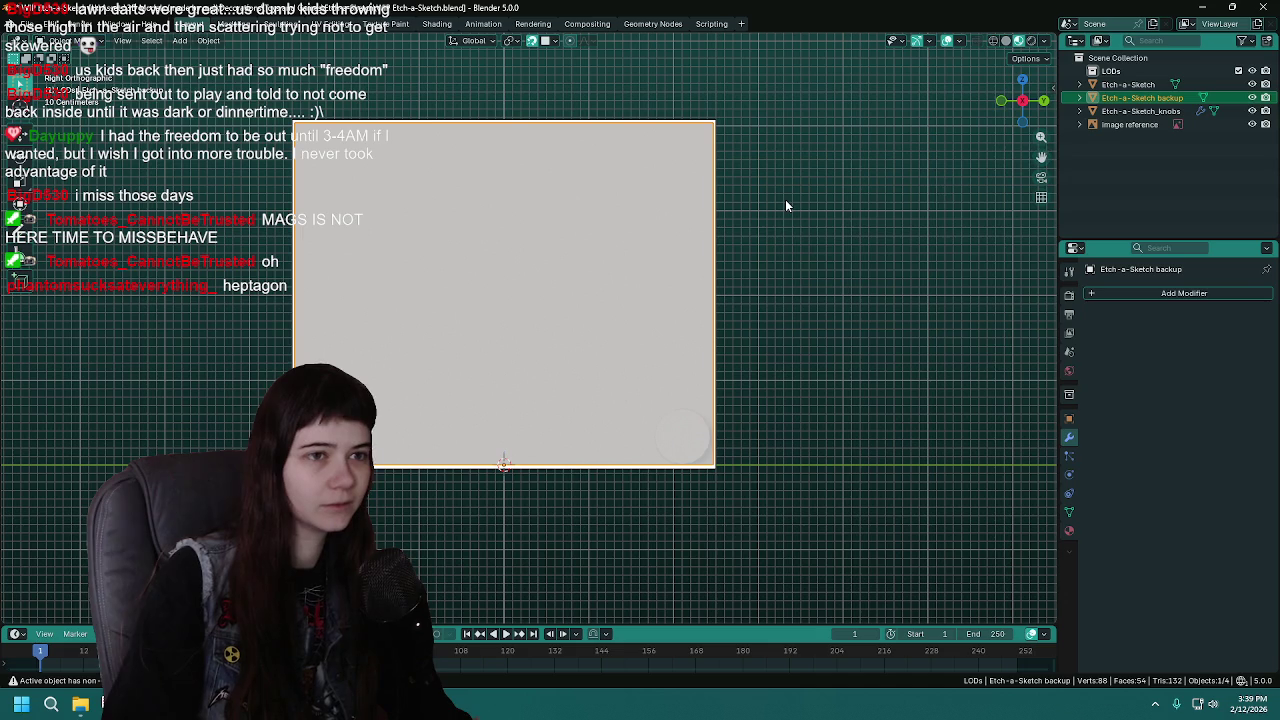
key(Delete)
key(ctrl+z)
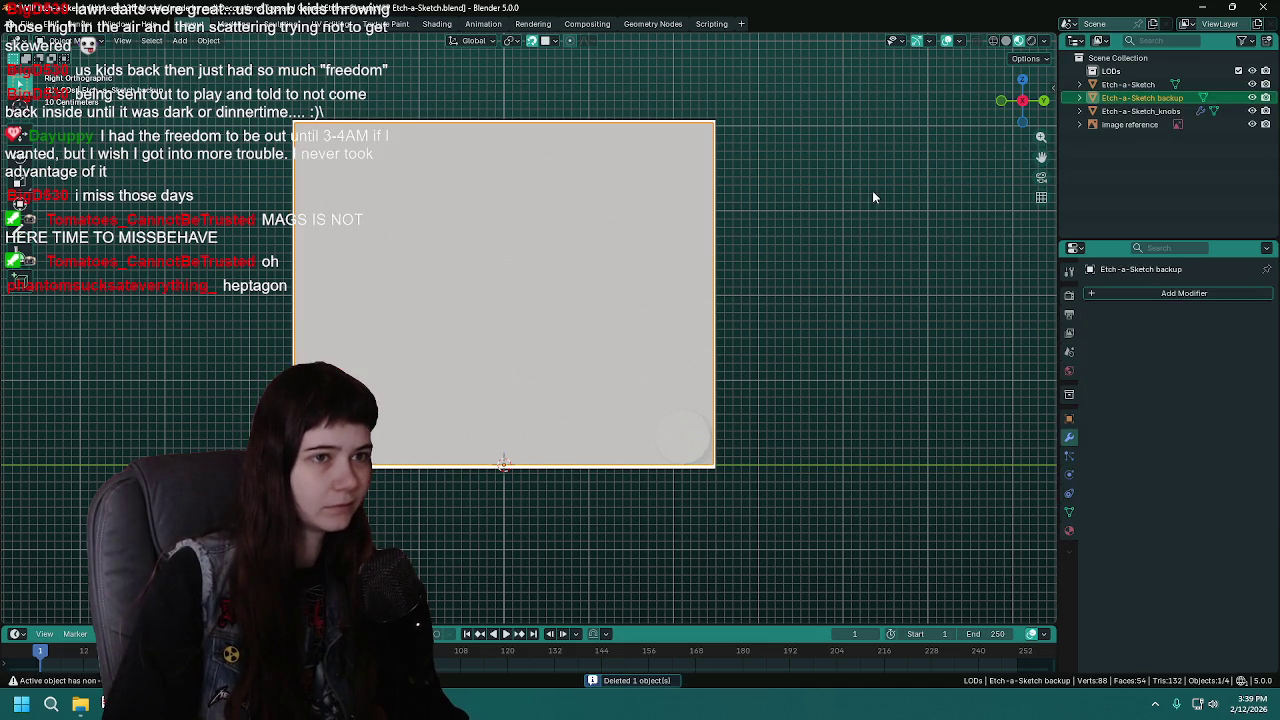
click(1252, 97)
Add a second collection named 'backup'
right_click(1136, 166)
click(1136, 156)
right_click(1150, 162)
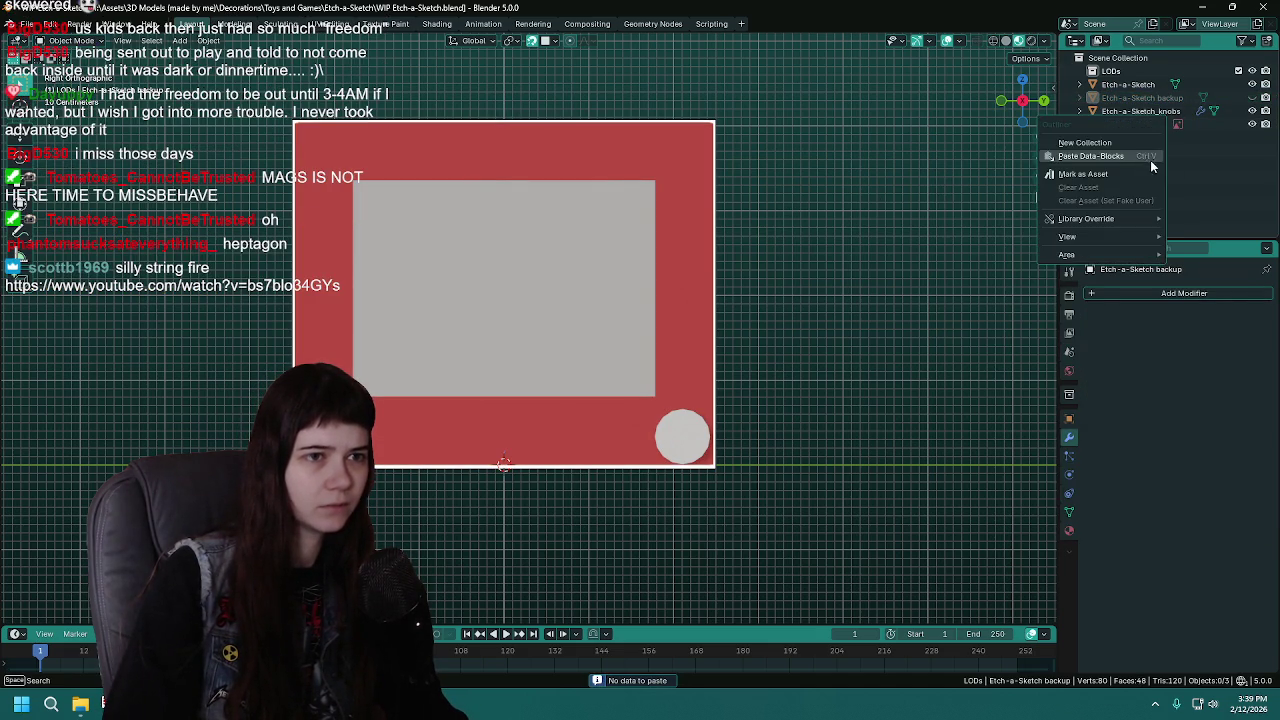
click(1136, 143)
double_click(1140, 84)
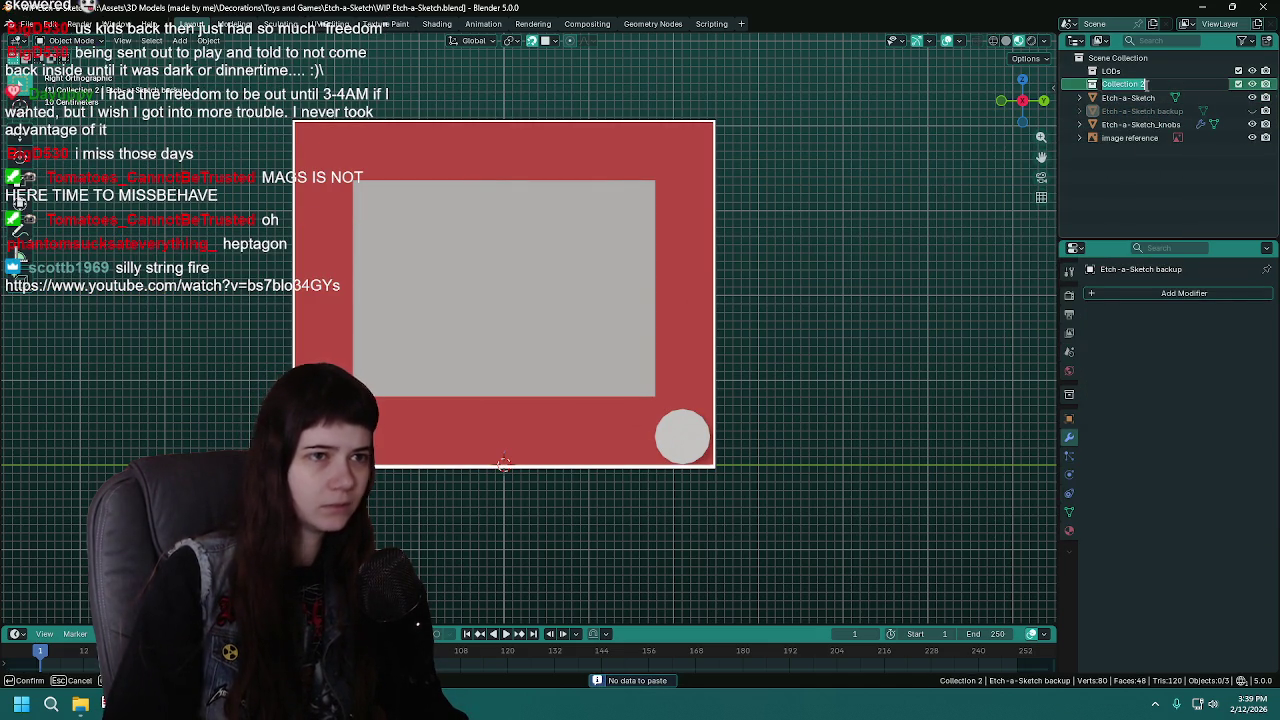
text(backup)
key(Return)
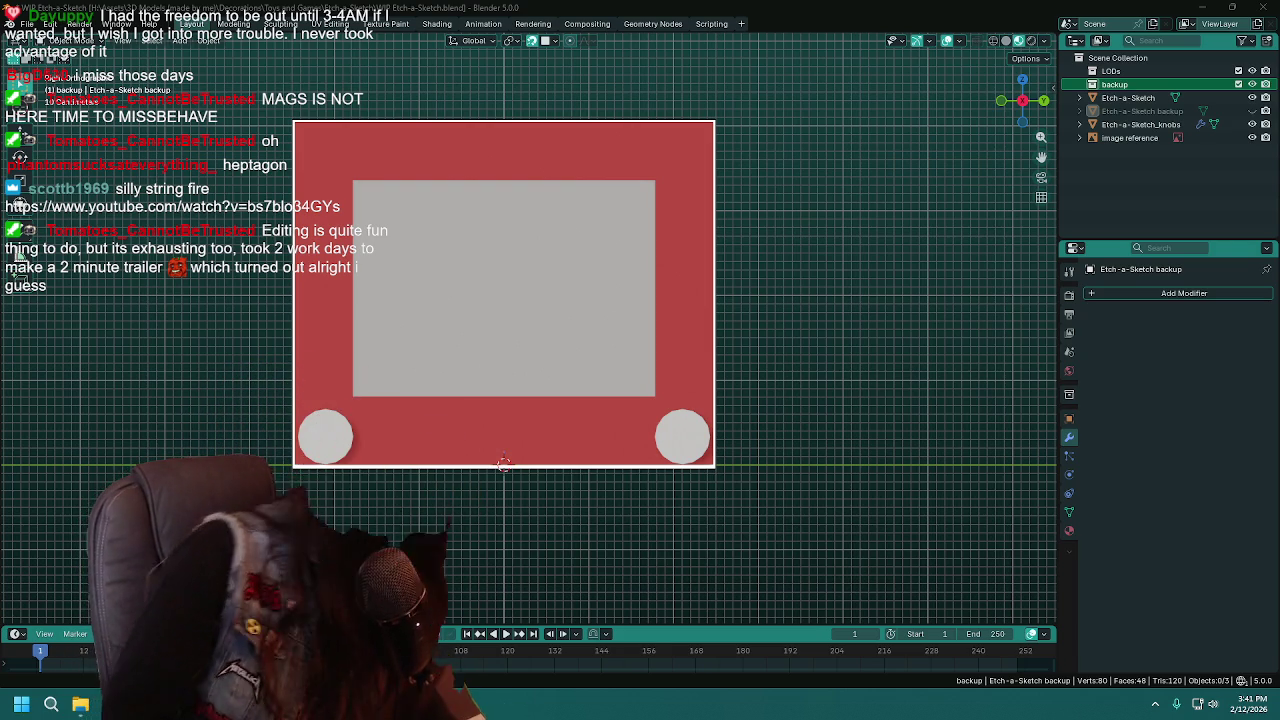
Move Etch-a-Sketch backup into 'backup' and the Etch-a-Sketch body and knobs into 'LODs', then save
key(Tab)
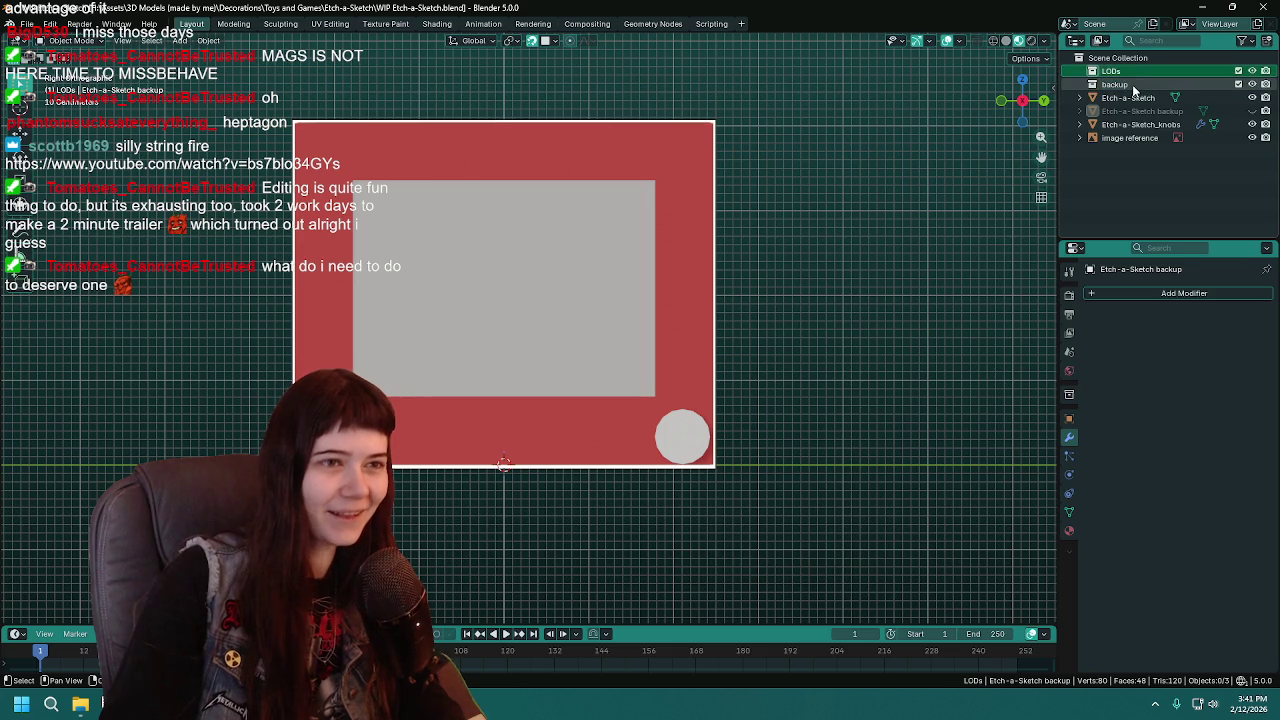
drag(1140, 111, 1128, 89)
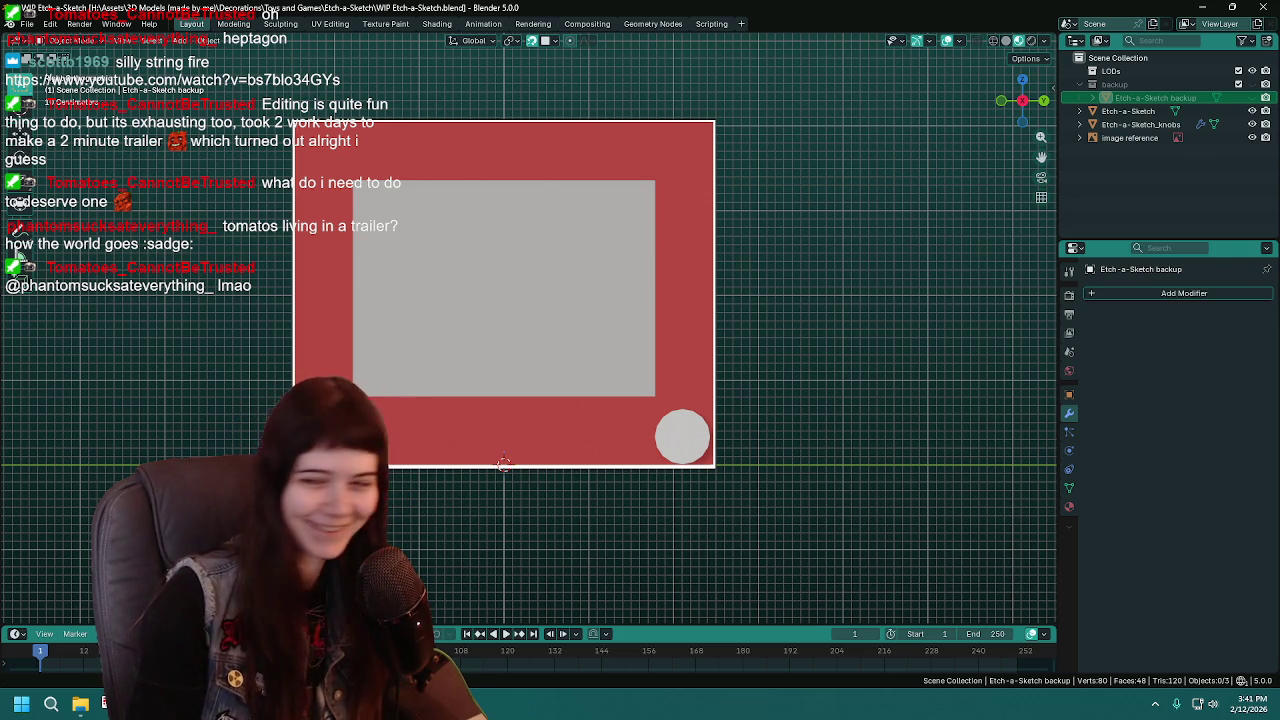
key(ctrl+z)
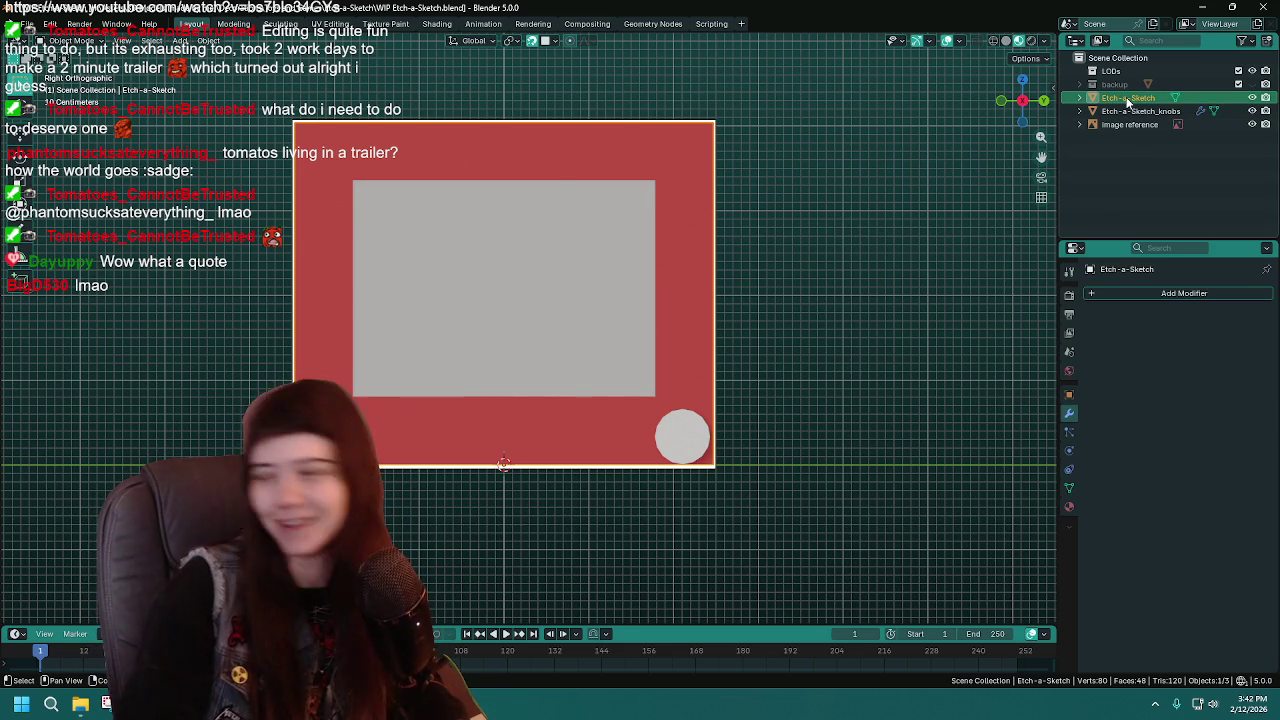
drag(1140, 111, 1127, 72)
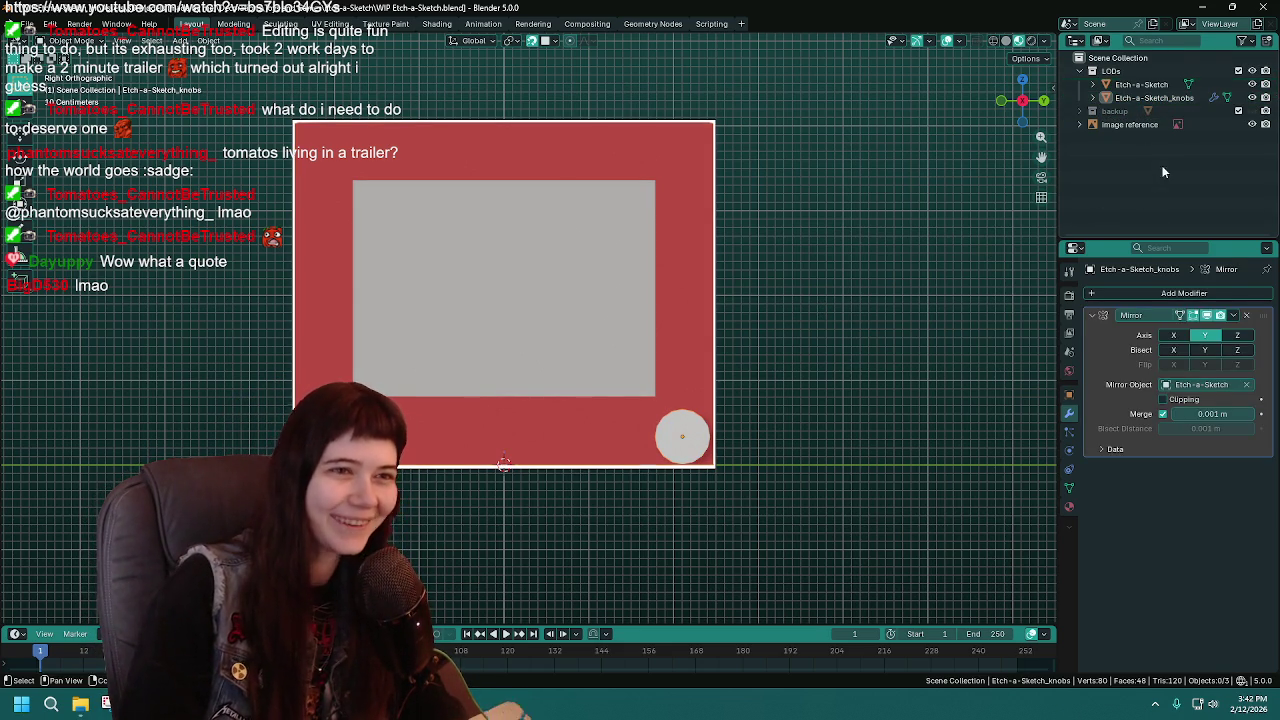
key(ctrl+s)
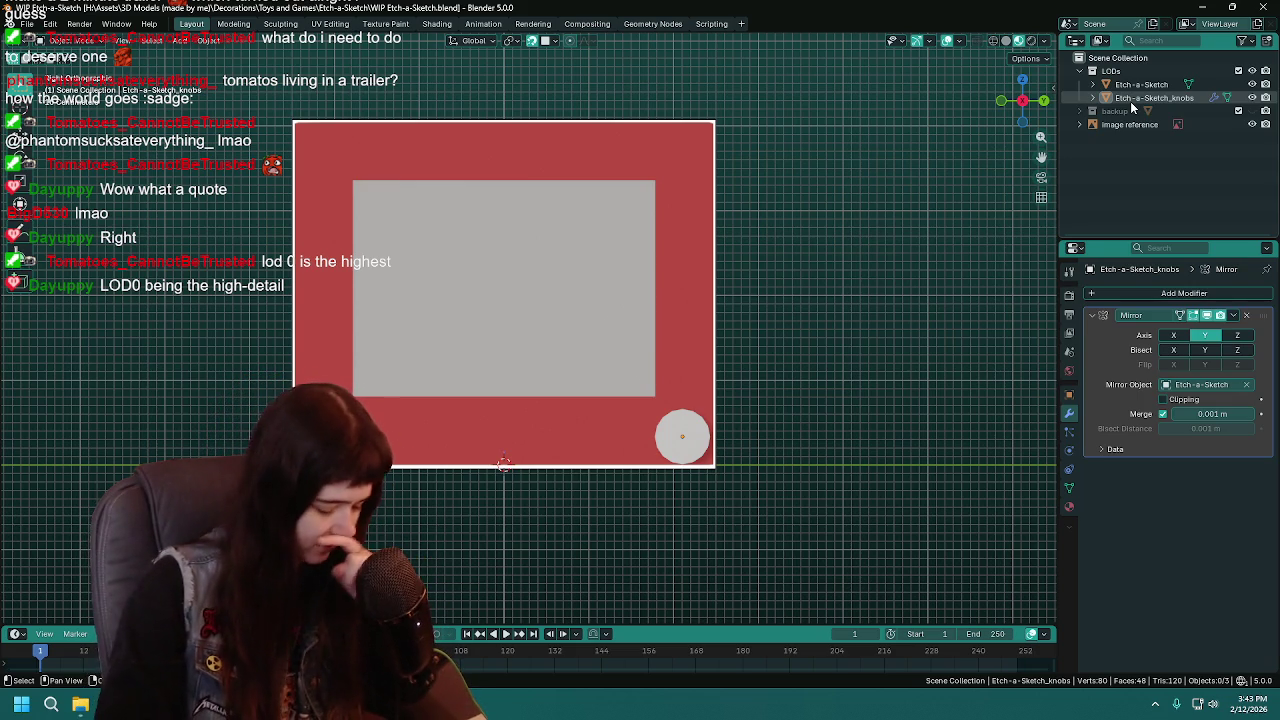
Create a collection named 'LOD1' and nest it inside 'LODs'
right_click(1125, 155)
click(1125, 152)
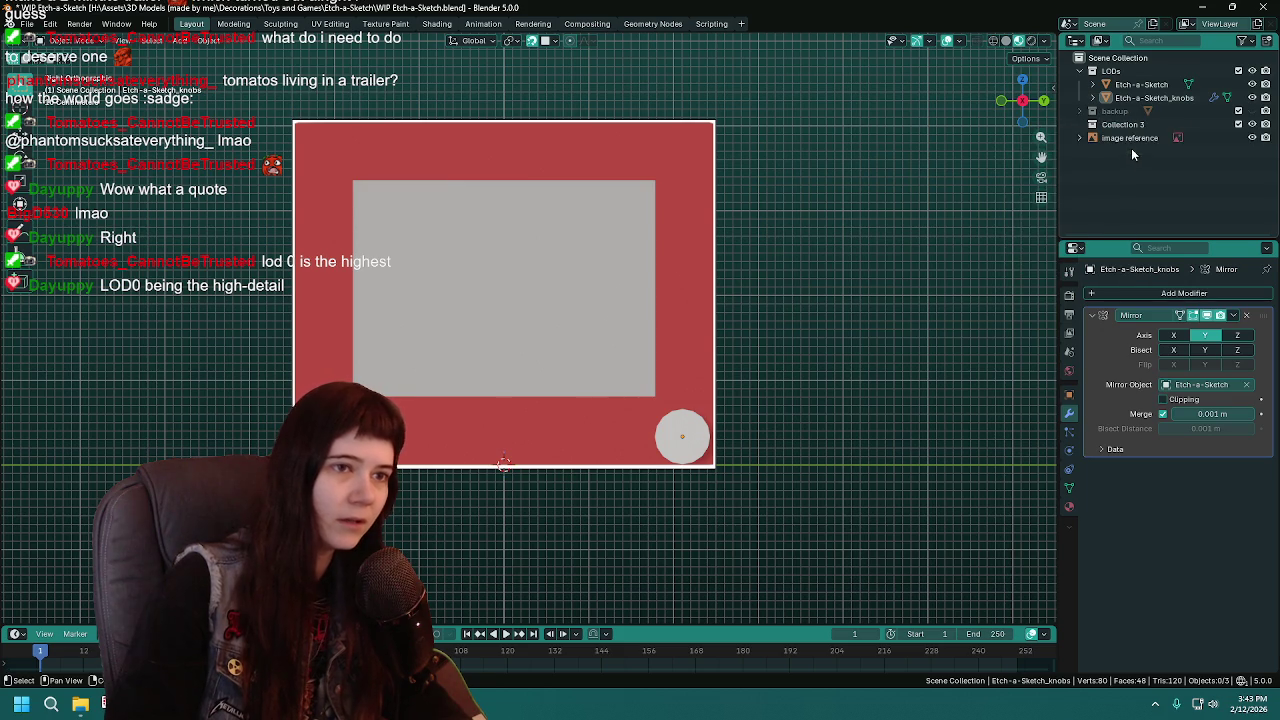
click(1082, 112)
click(1082, 113)
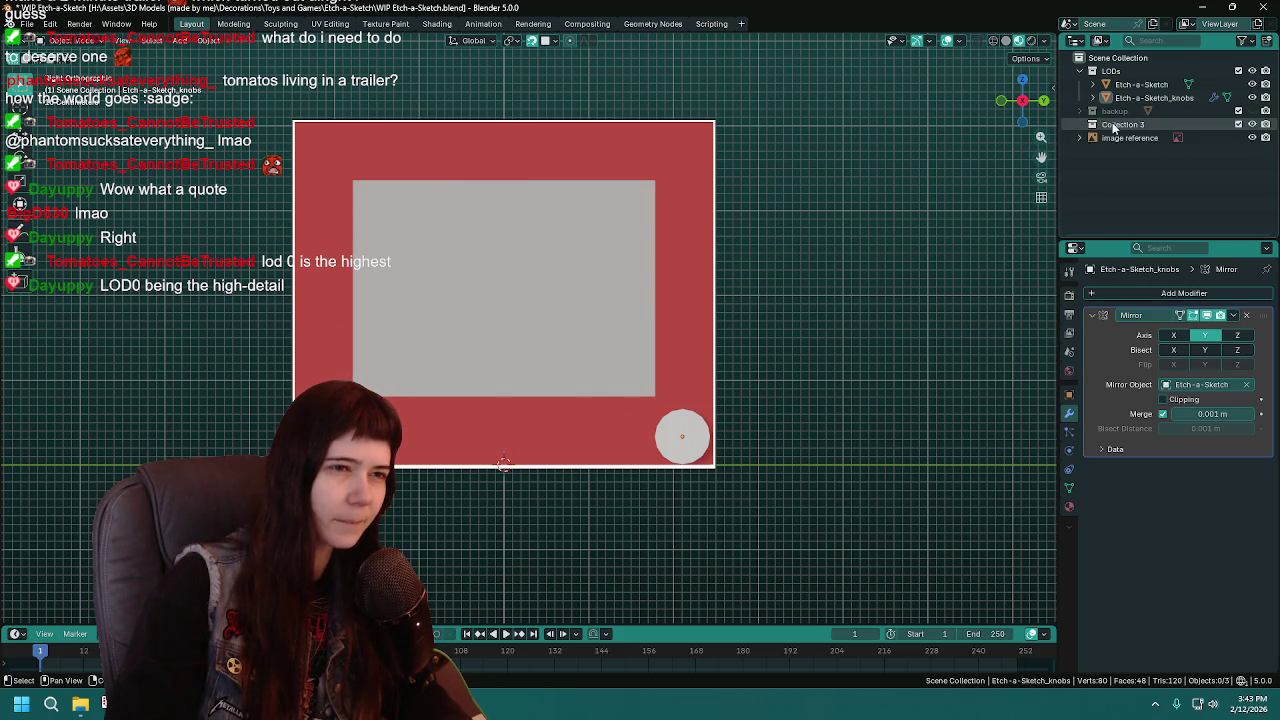
double_click(1112, 124)
text(LOD0)
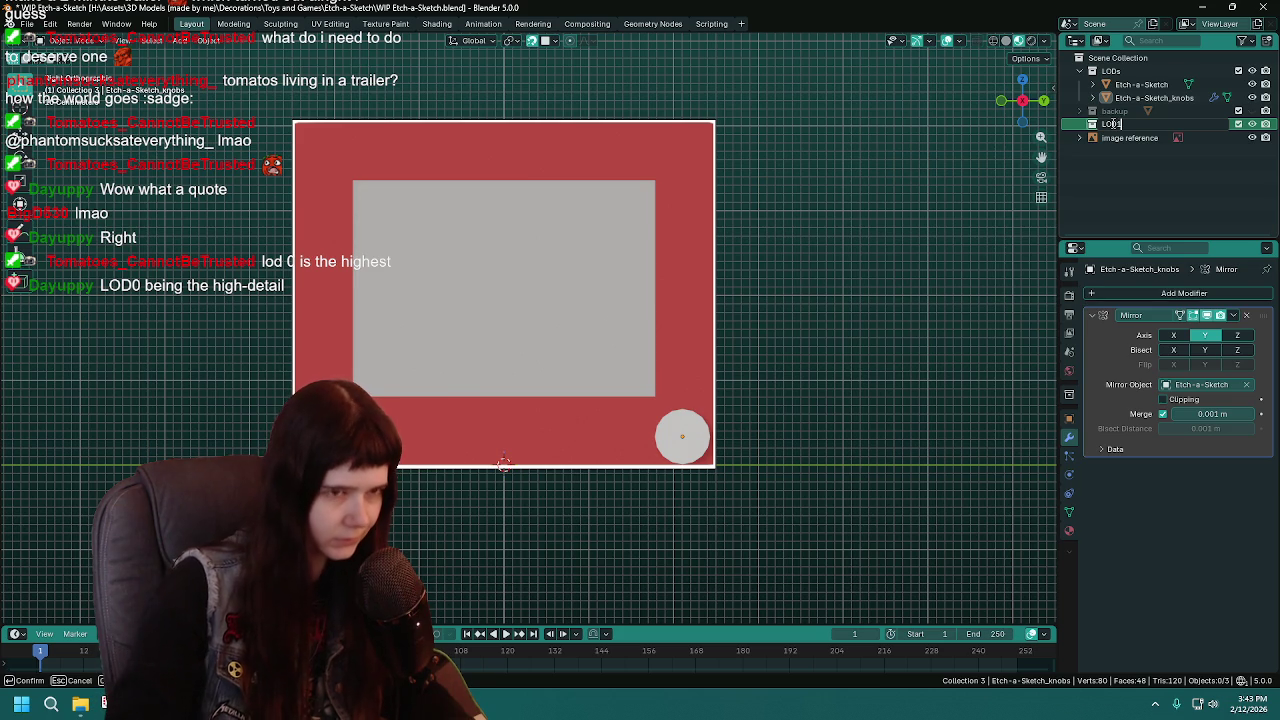
text(1)
key(Return)
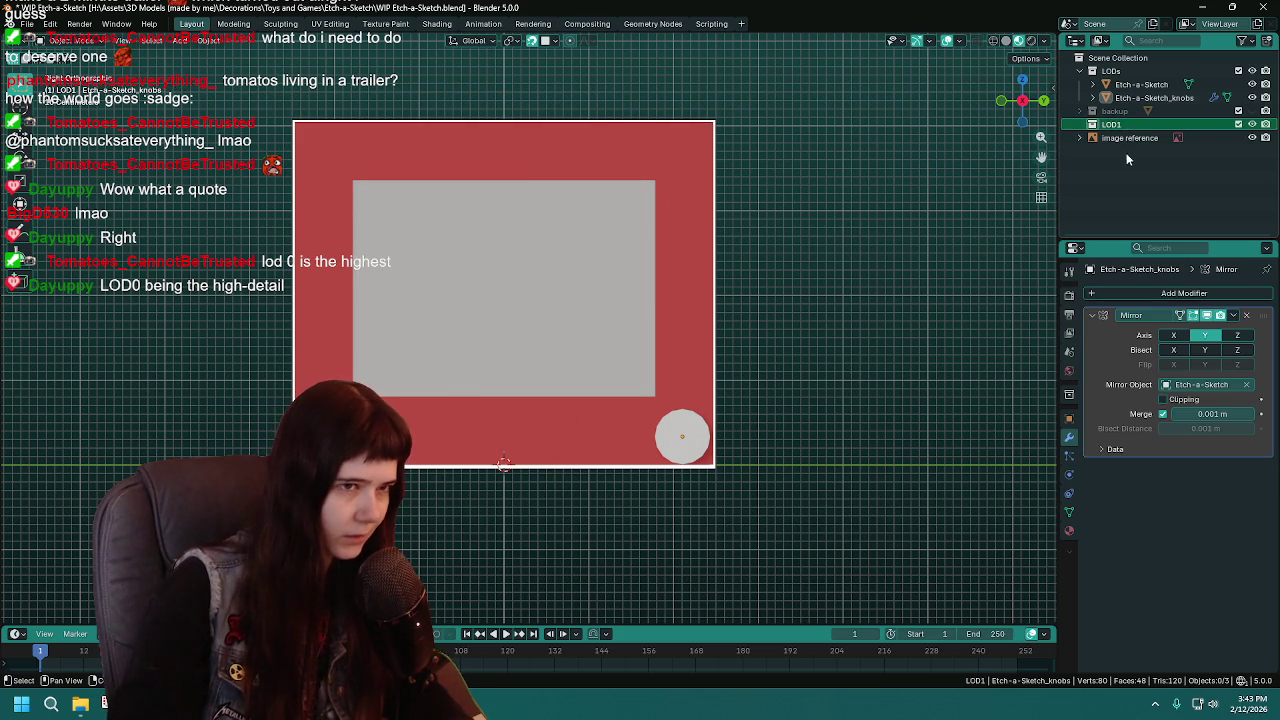
drag(1112, 124, 1112, 71)
Put the Etch-a-Sketch body and knobs in LOD1, save, and select the frame
double_click(1128, 88)
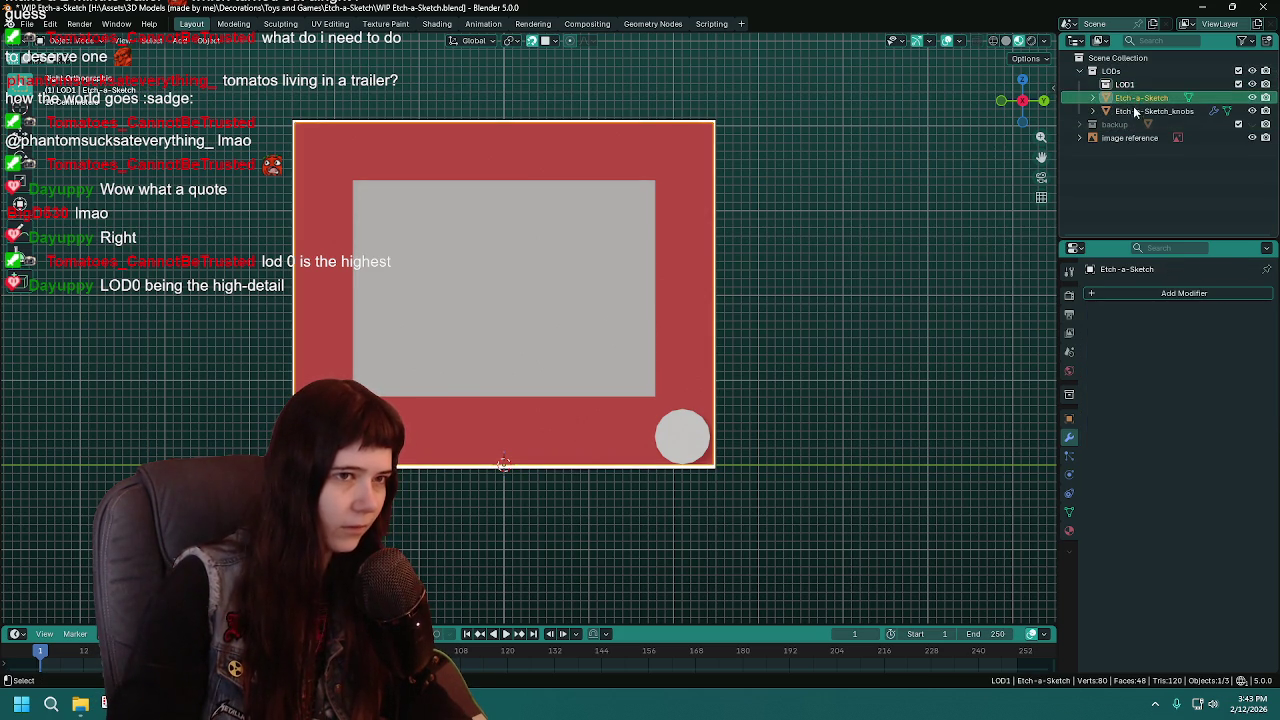
click(1148, 163)
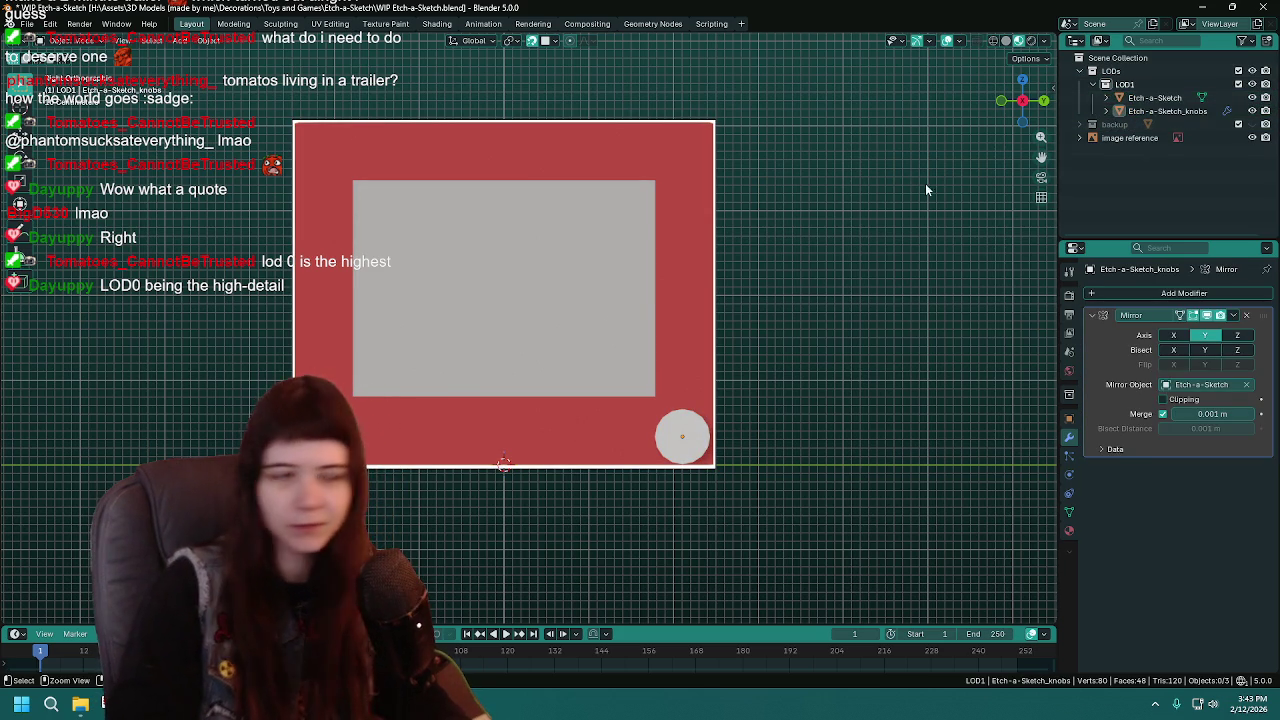
key(ctrl+s)
click(1152, 98)
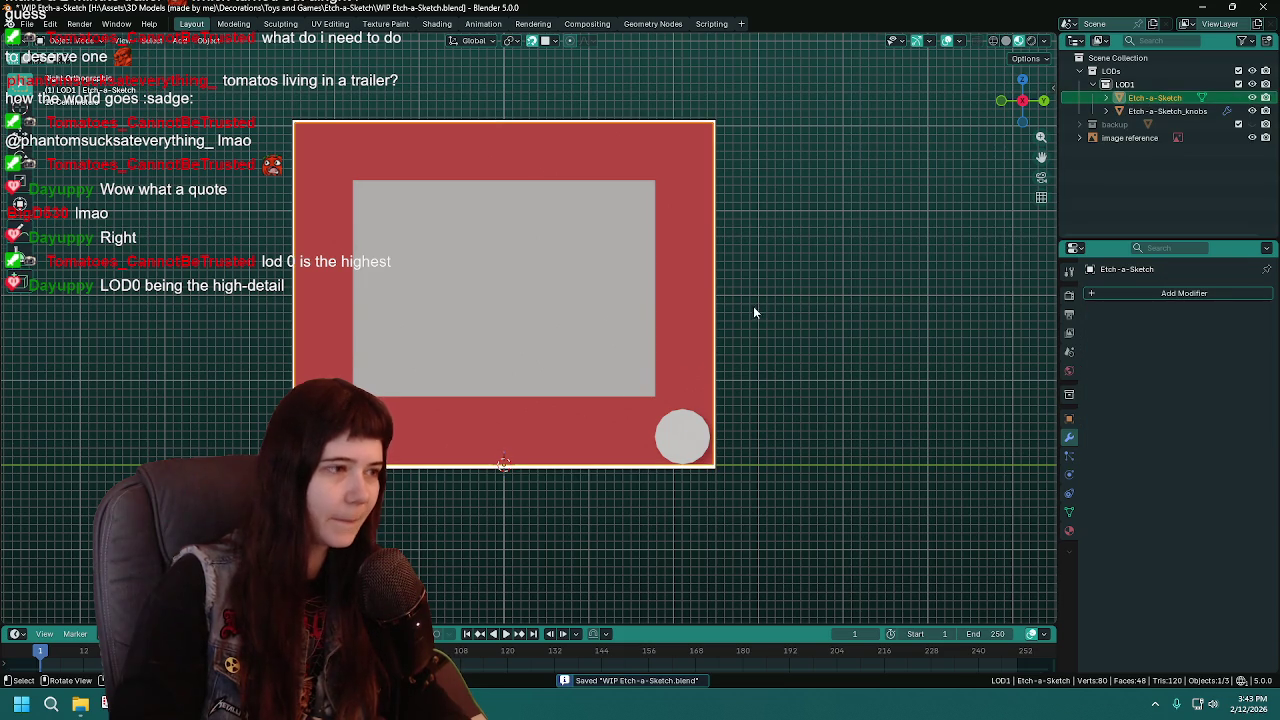
middle_drag(754, 308, 790, 330)
Create a collection named 'LOD0' nested inside 'LODs'
right_click(1116, 168)
click(1110, 168)
double_click(1125, 137)
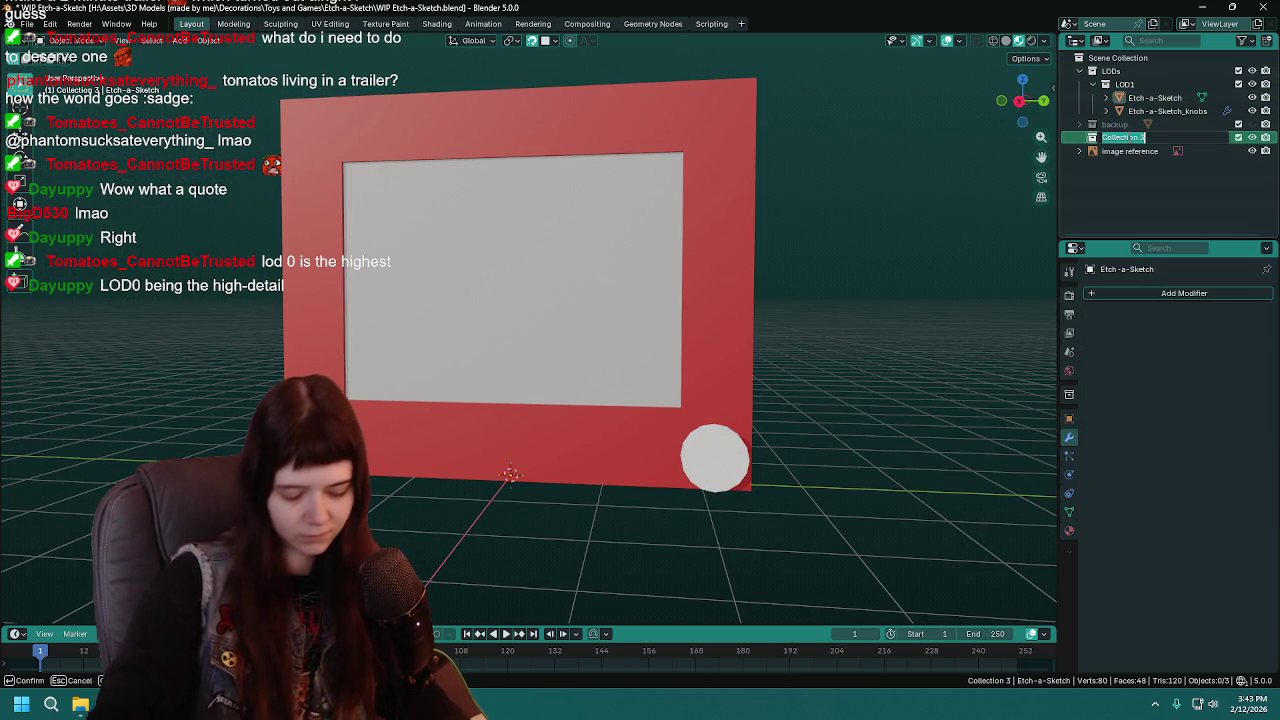
text(LOD0)
key(Return)
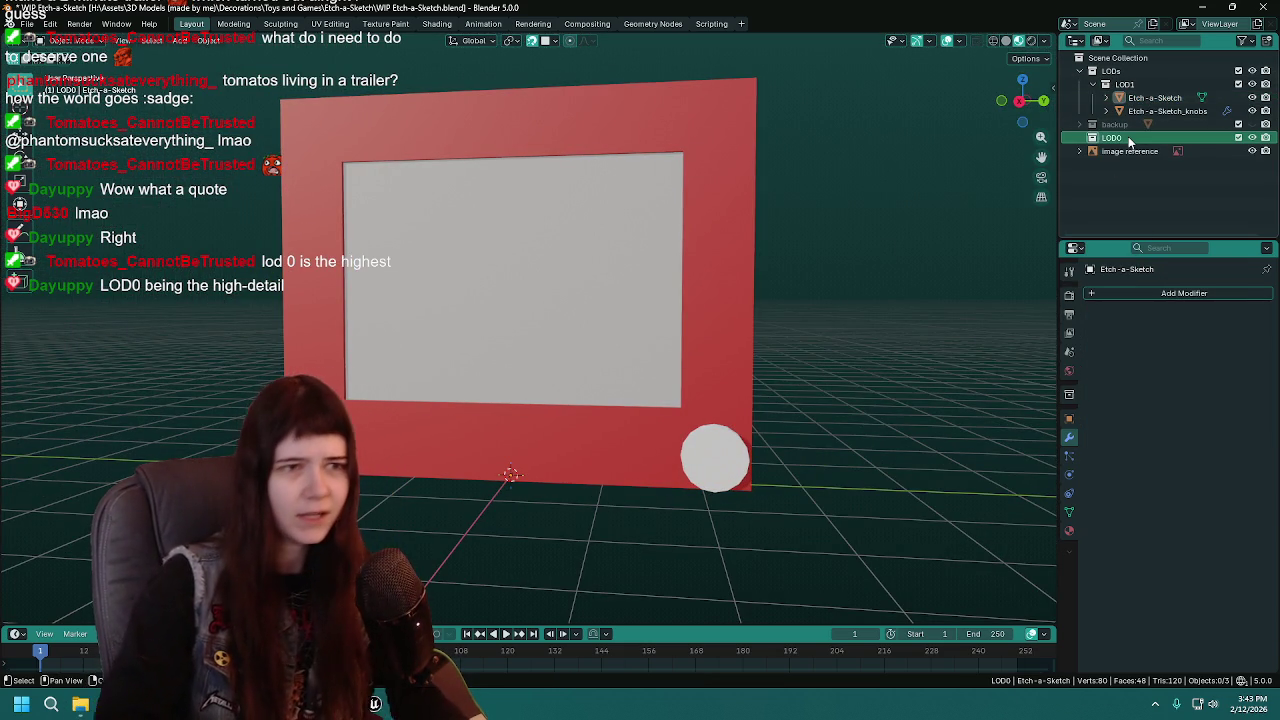
drag(1112, 137, 1110, 71)
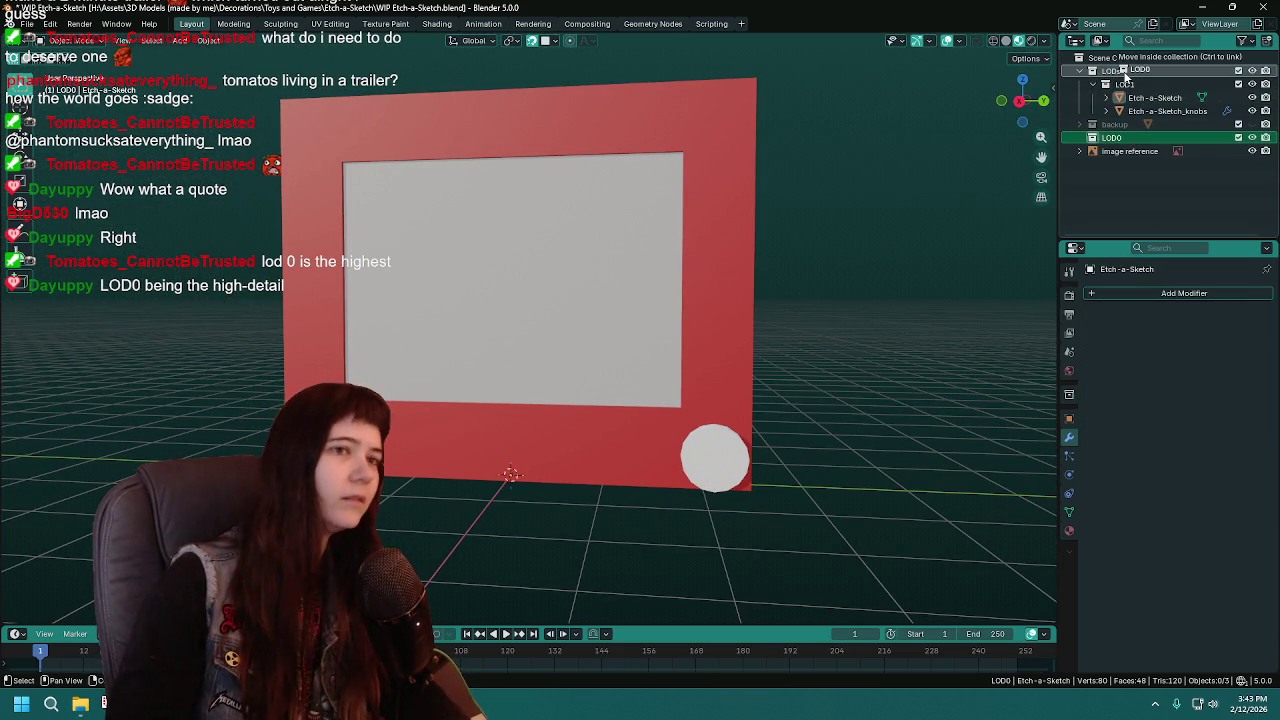
Copy the Etch-a-Sketch frame in place into LOD0
click(1155, 98)
key(ctrl+s)
middle_drag(830, 290, 937, 250)
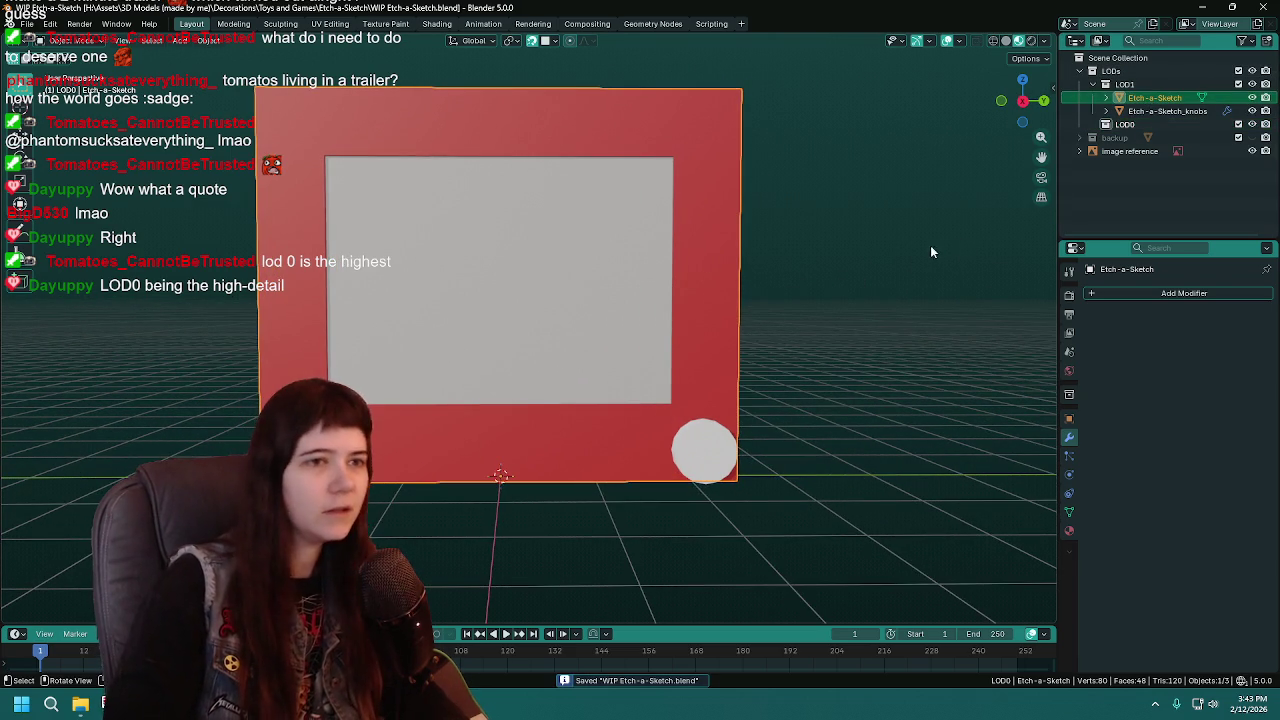
key(ctrl+c)
key(ctrl+v)
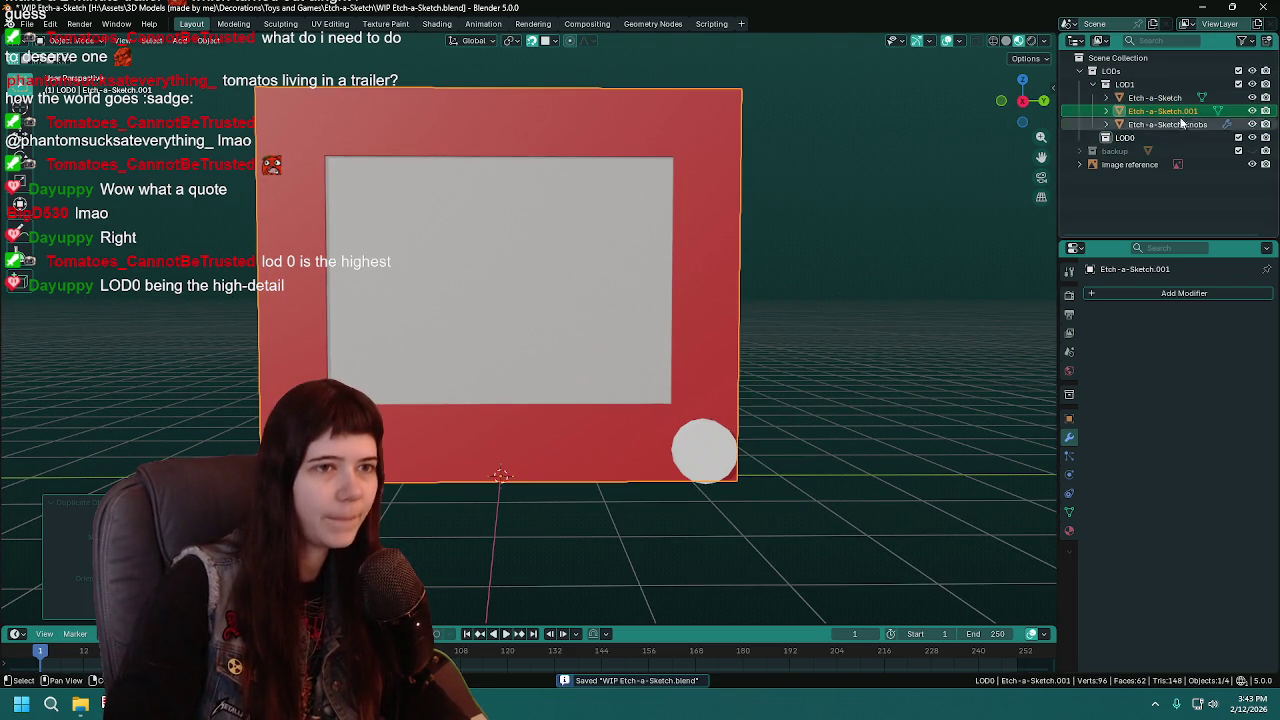
Duplicate Etch-a-Sketch_knobs in place, move the copy into LOD0, and save
click(1170, 111)
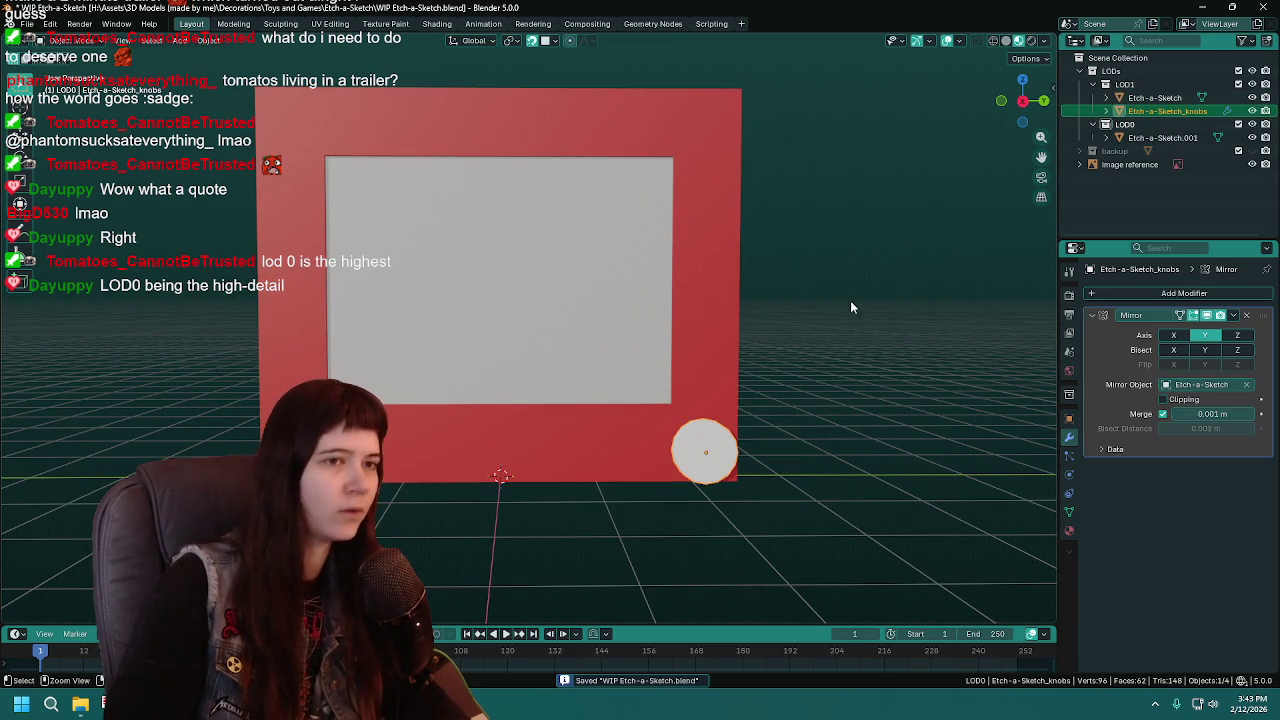
key(ctrl+s)
key(shift+d)
right_click(904, 269)
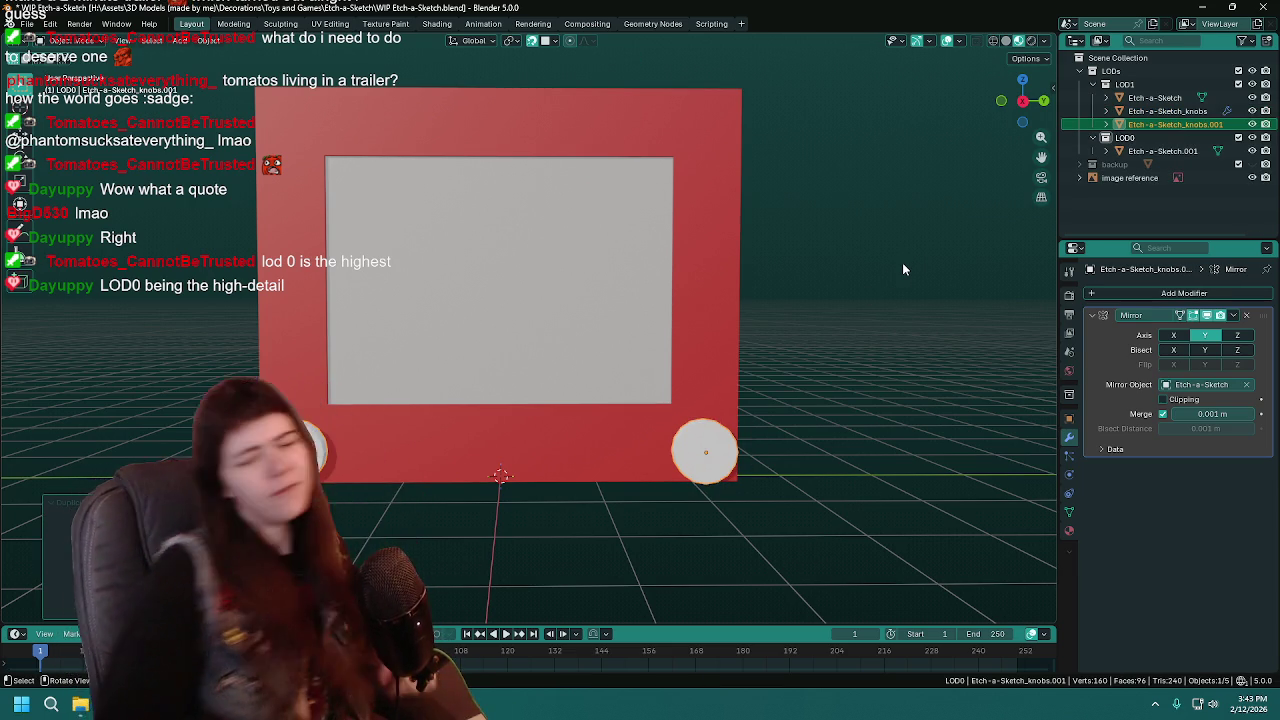
drag(1175, 124, 1124, 137)
key(ctrl+s)
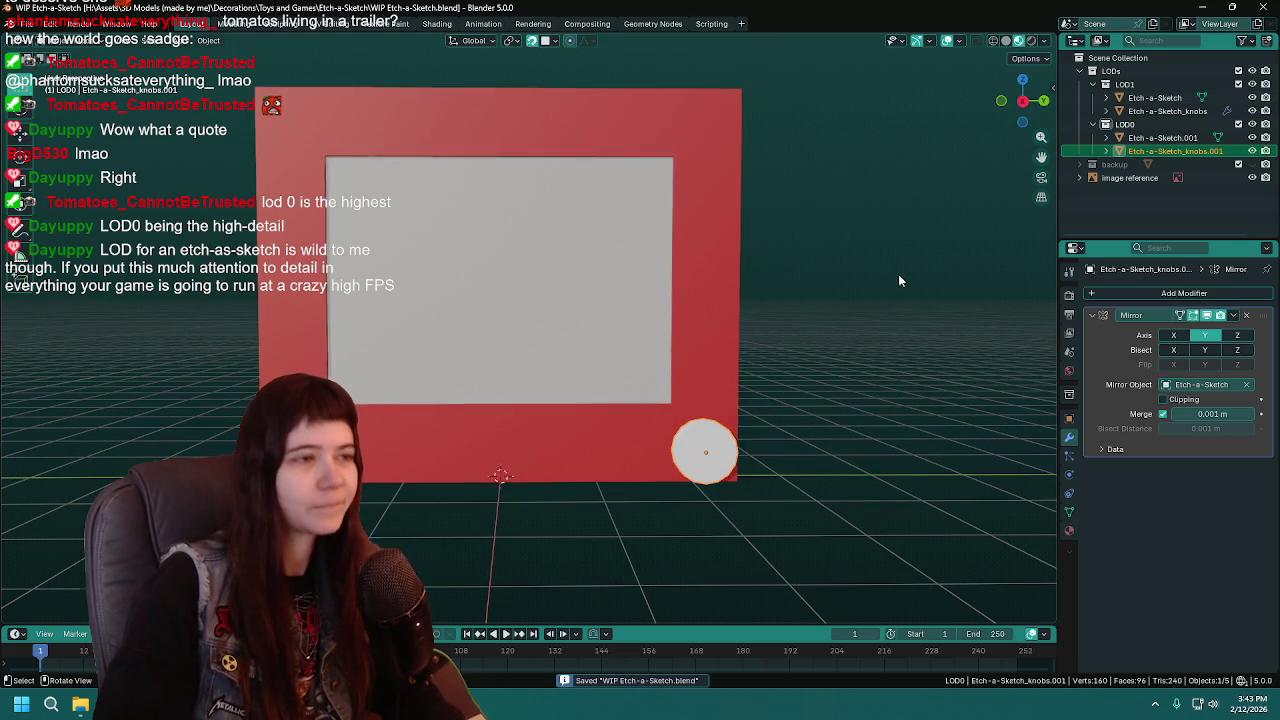
Hide the LOD1 collection and view the model straight from the front
click(1252, 84)
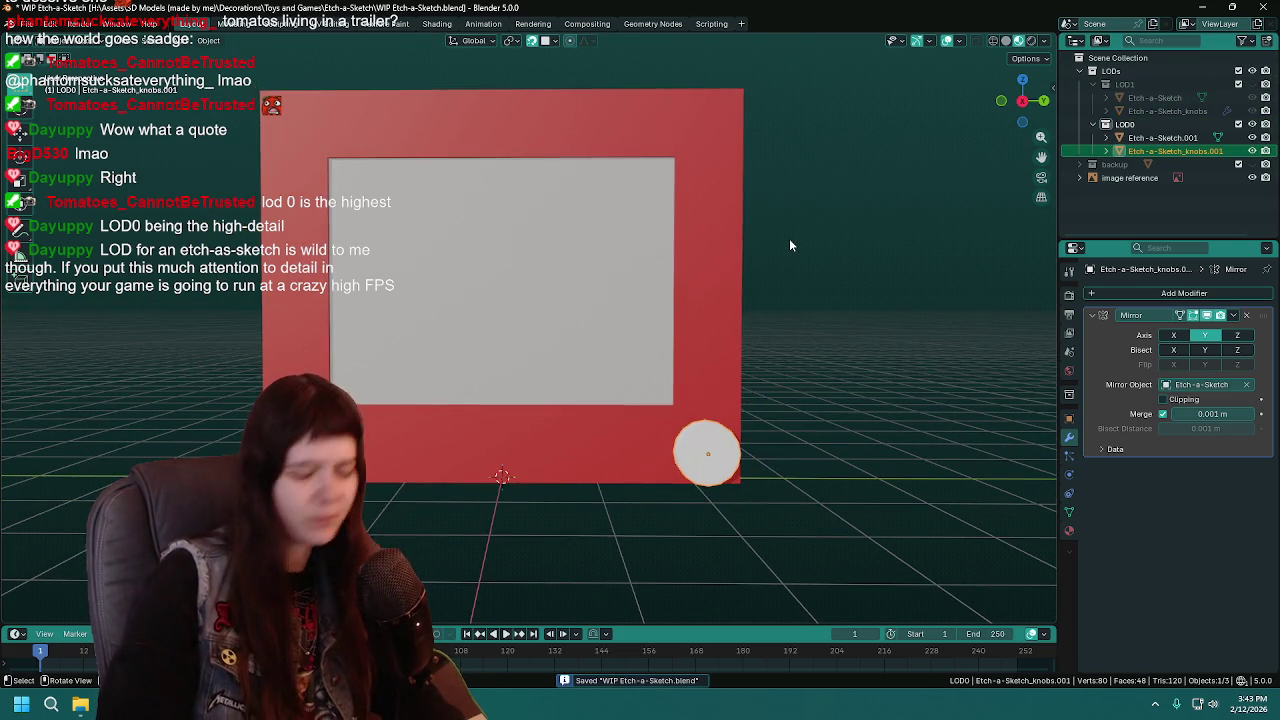
key(KP_1)
key(KP_3)
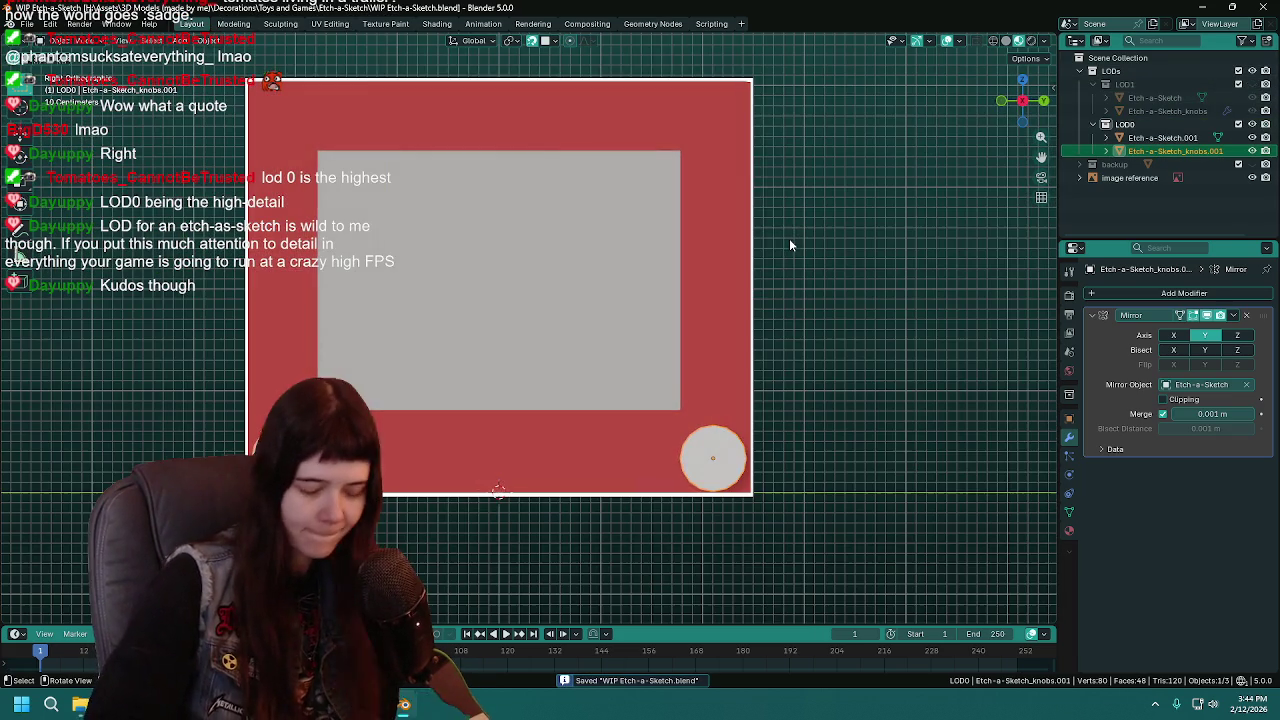
scroll(789, 238, up, 1)
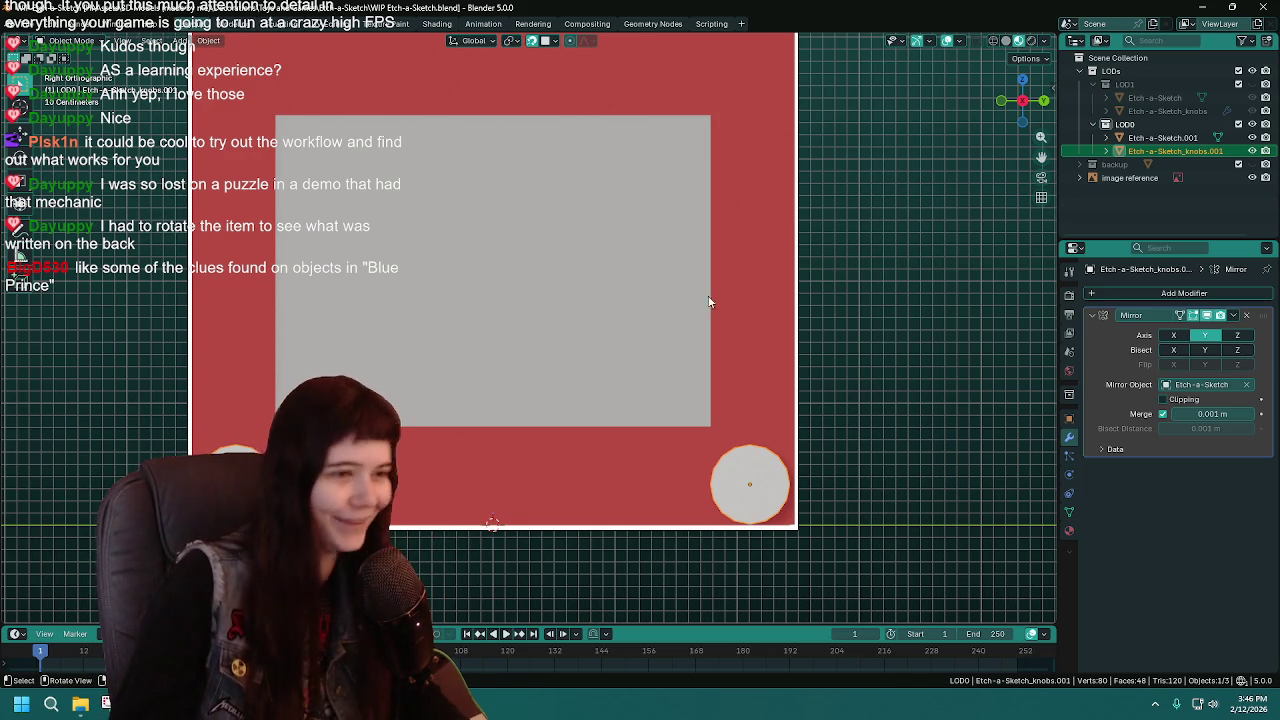
Zoom in and select the Etch-a-Sketch frame body in the viewport
ctrl+scroll(903, 268, up, 2)
click(709, 266)
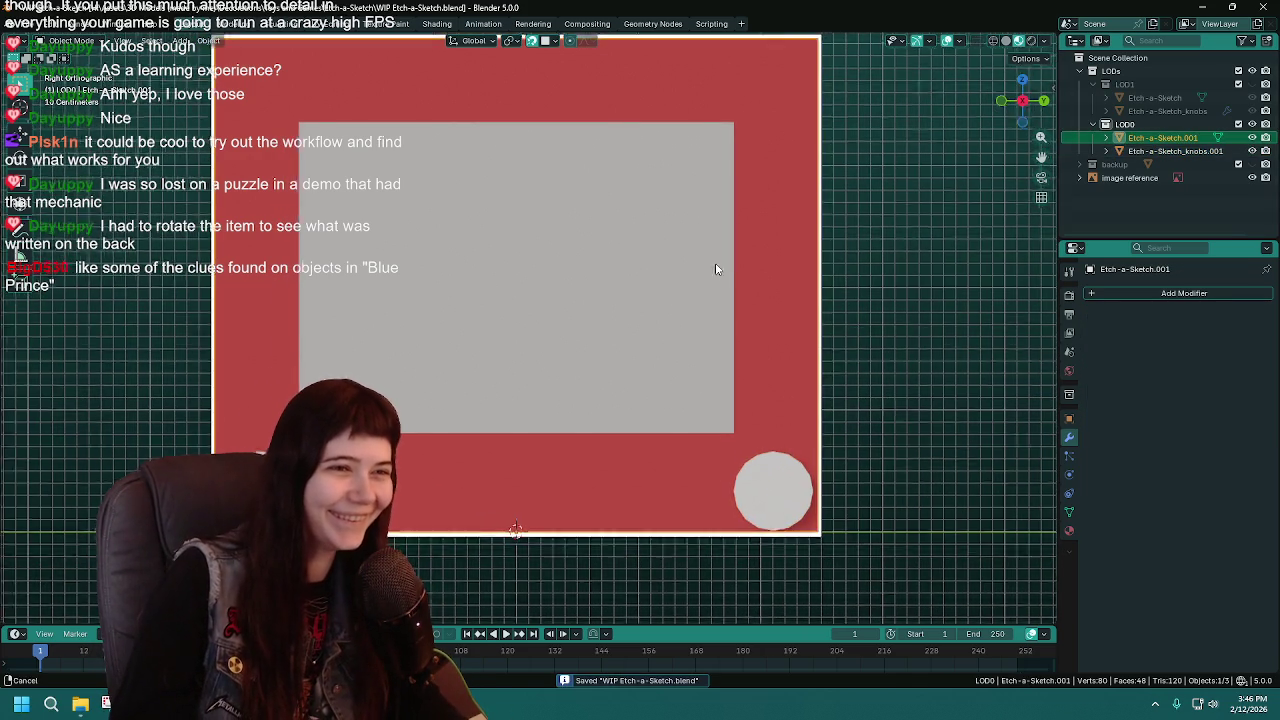
Save the WIP Etch-a-Sketch file and zoom the view around the Etch-a-Sketch.001 body
ctrl+scroll(709, 266, up, 2)
scroll(717, 297, down, 1)
key(ctrl+s)
ctrl+scroll(659, 320, down, 2)
scroll(604, 300, up, 1)
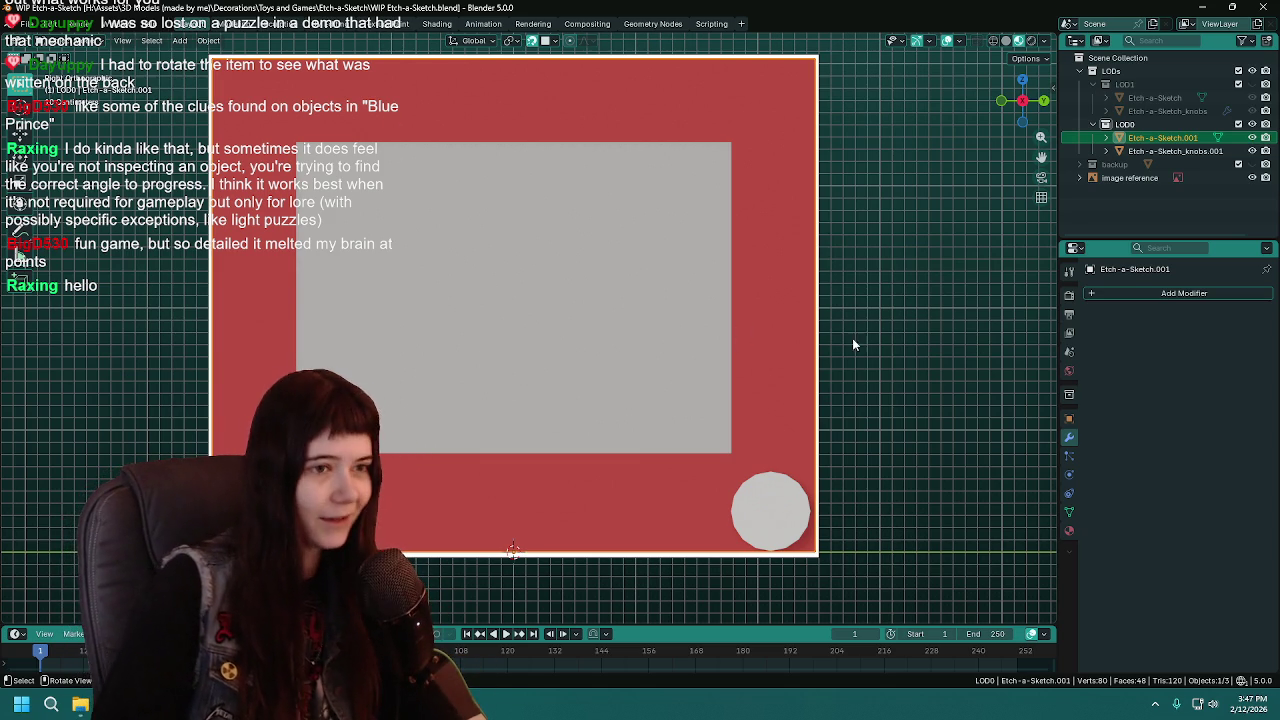
scroll(662, 321, down, 1)
scroll(700, 321, down, 1)
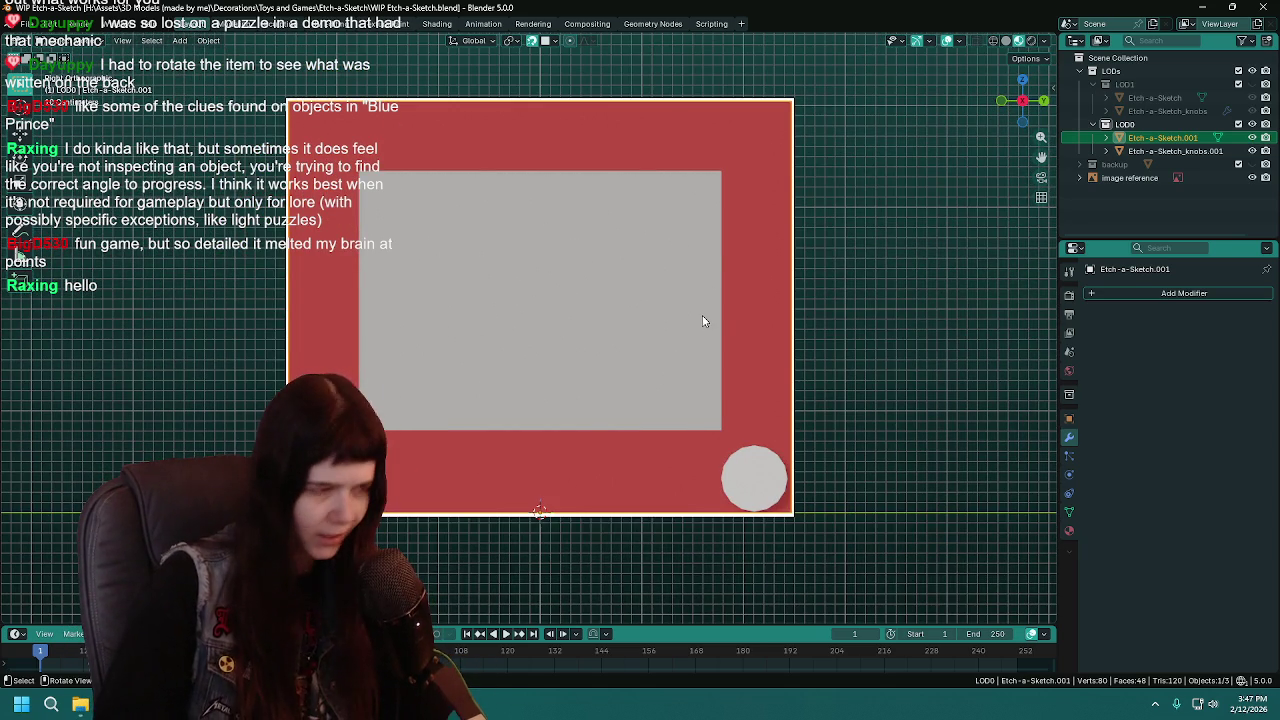
Switch the viewport to Material Preview shading and zoom toward the lower-right knob
key(z)
click(607, 305)
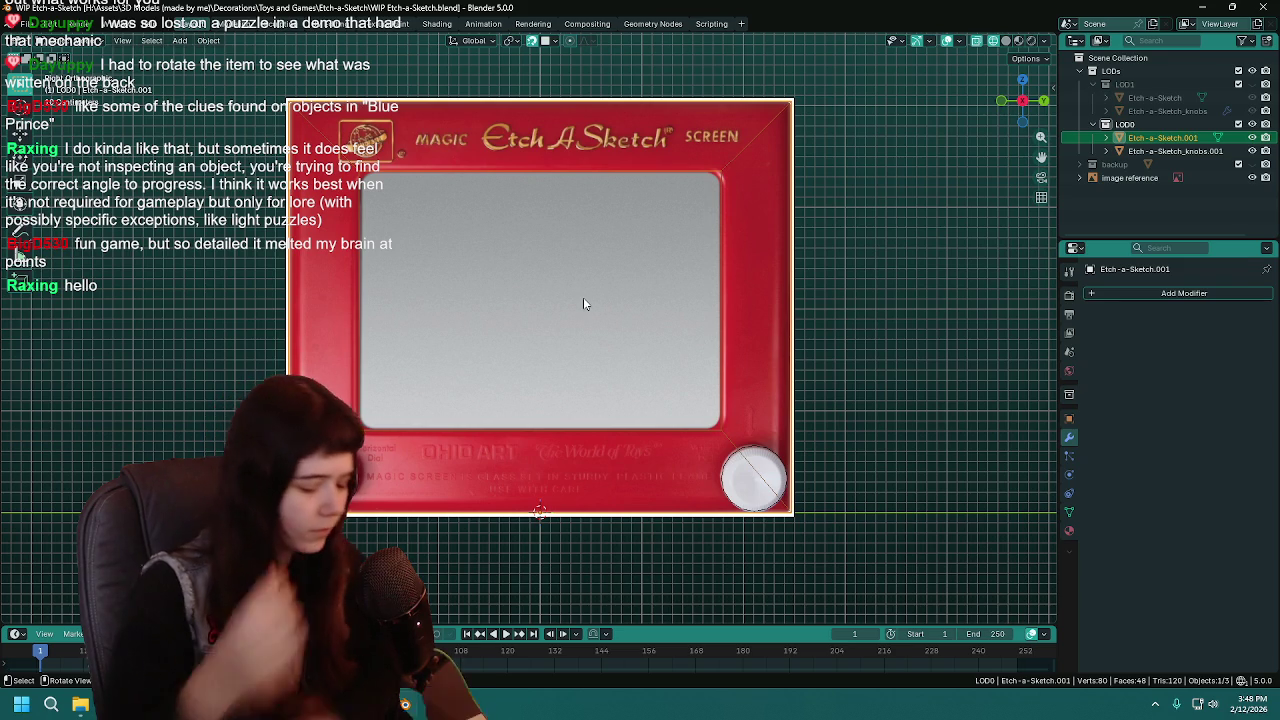
scroll(705, 385, up, 5)
scroll(708, 370, down, 1)
scroll(790, 330, up, 1)
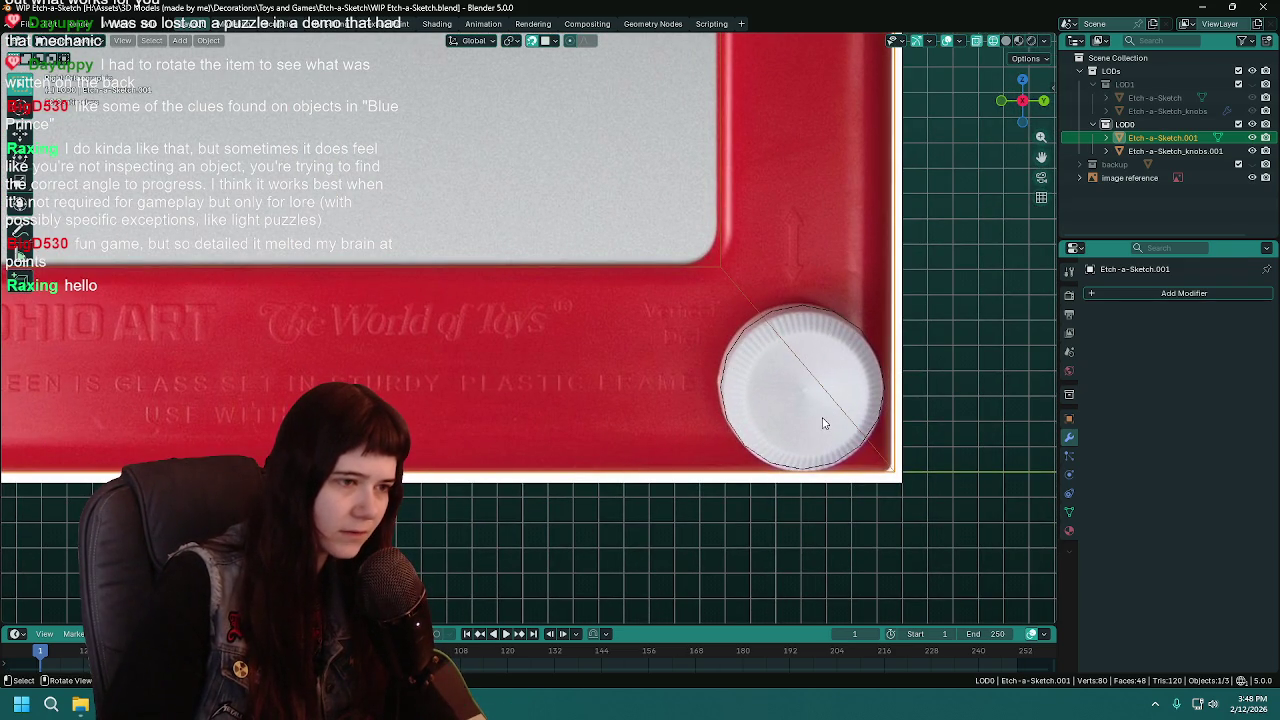
Select Etch-a-Sketch_knobs.001, save, and centre the view on the lower-right knob
click(827, 388)
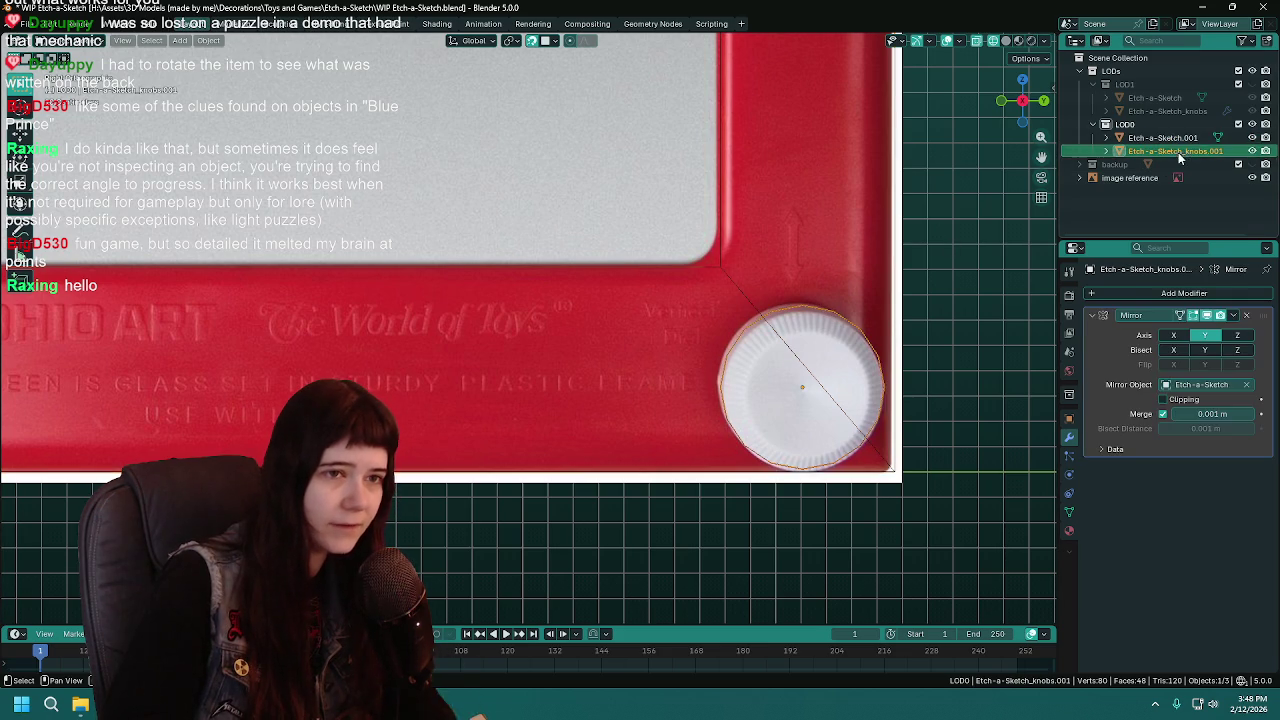
key(ctrl+s)
mouse_move(827, 388)
shift+middle_down()
mouse_move(628, 358)
mouse_move(651, 357)
mouse_move(519, 387)
mouse_move(497, 420)
shift+middle_up()
scroll(665, 360, down, 5)
scroll(631, 344, up, 4)
key(ctrl+s)
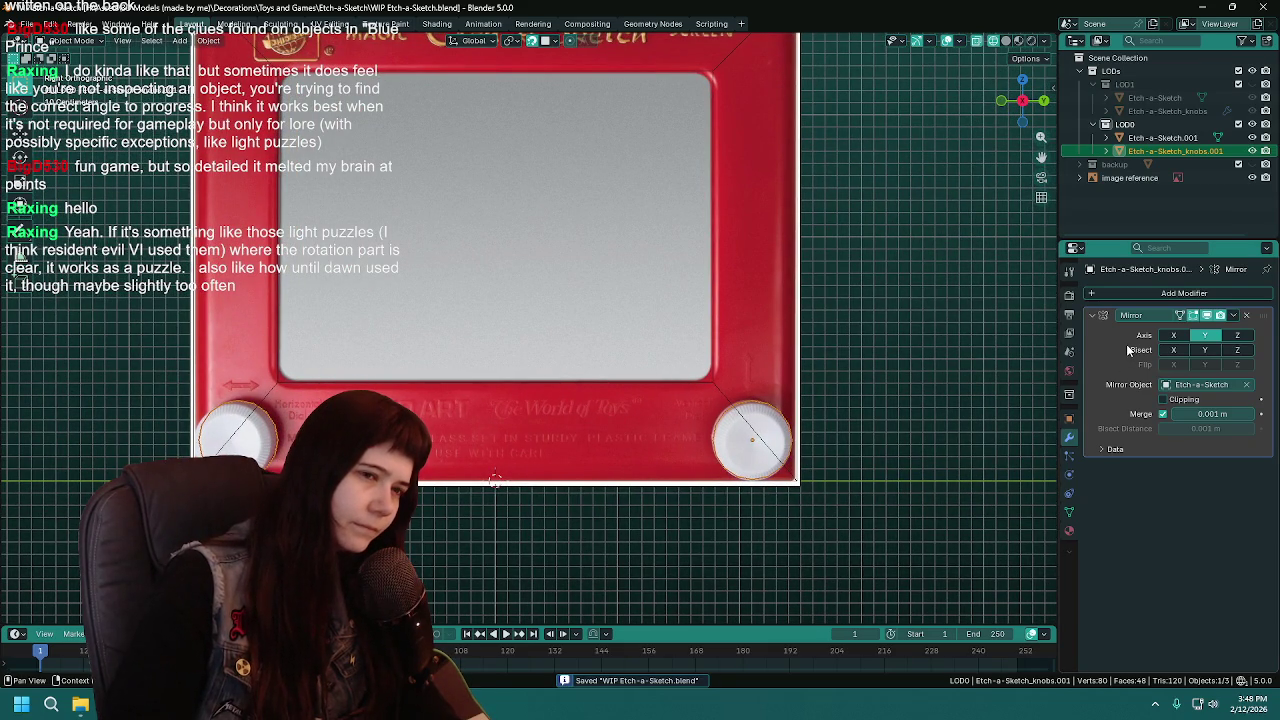
scroll(592, 404, up, 3)
shift+middle_drag(592, 404, 656, 402)
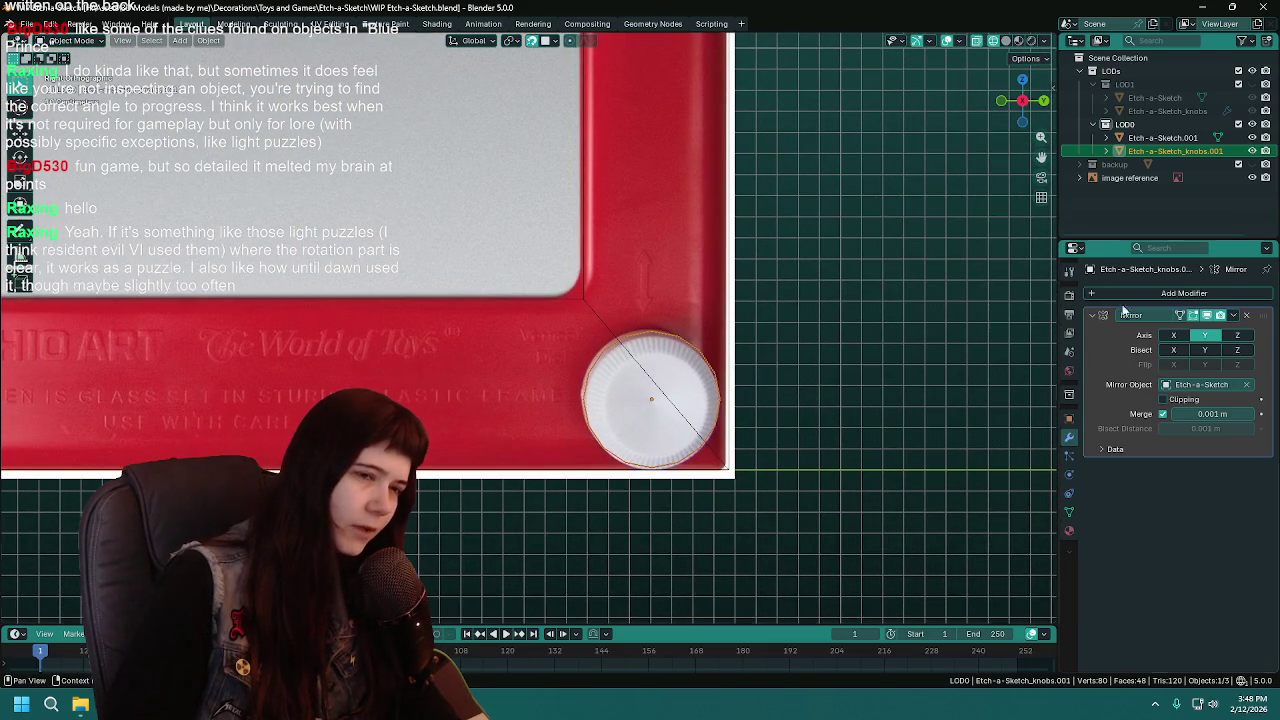
Add a Subdivision Surface modifier to the knobs and move it above Mirror
scroll(656, 402, up, 1)
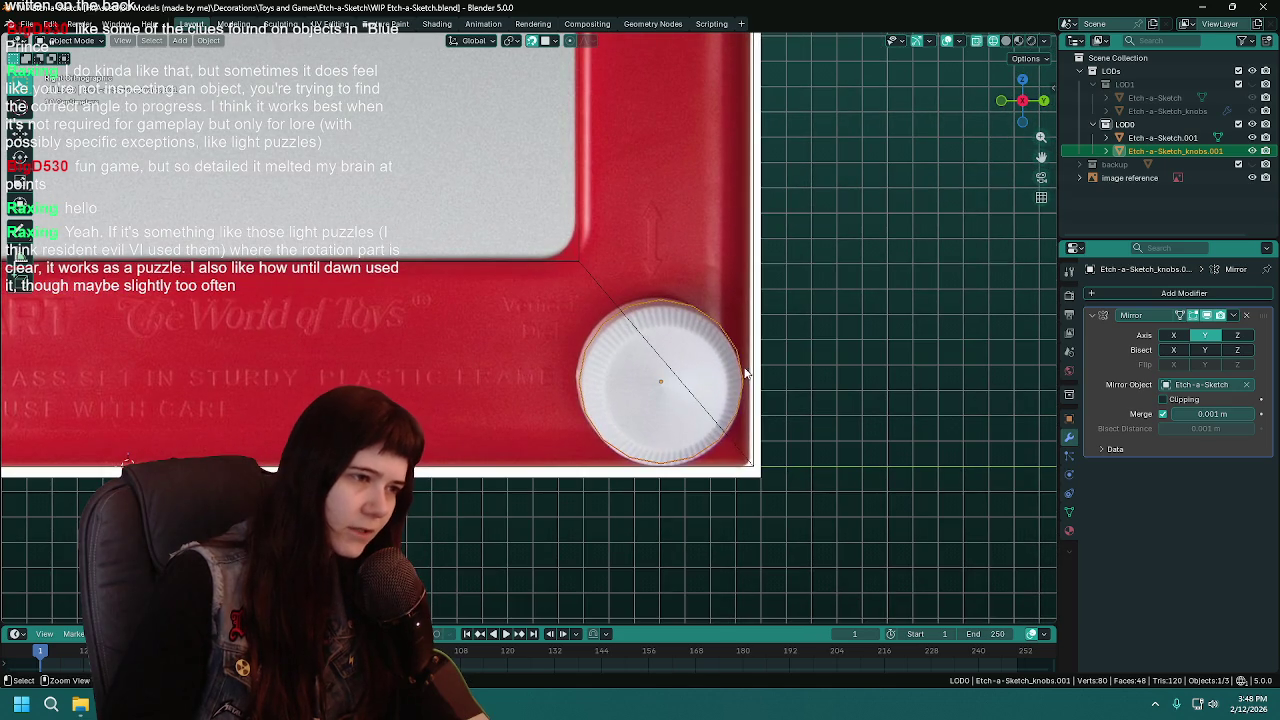
key(ctrl+s)
click(1151, 291)
mouse_move(1092, 291)
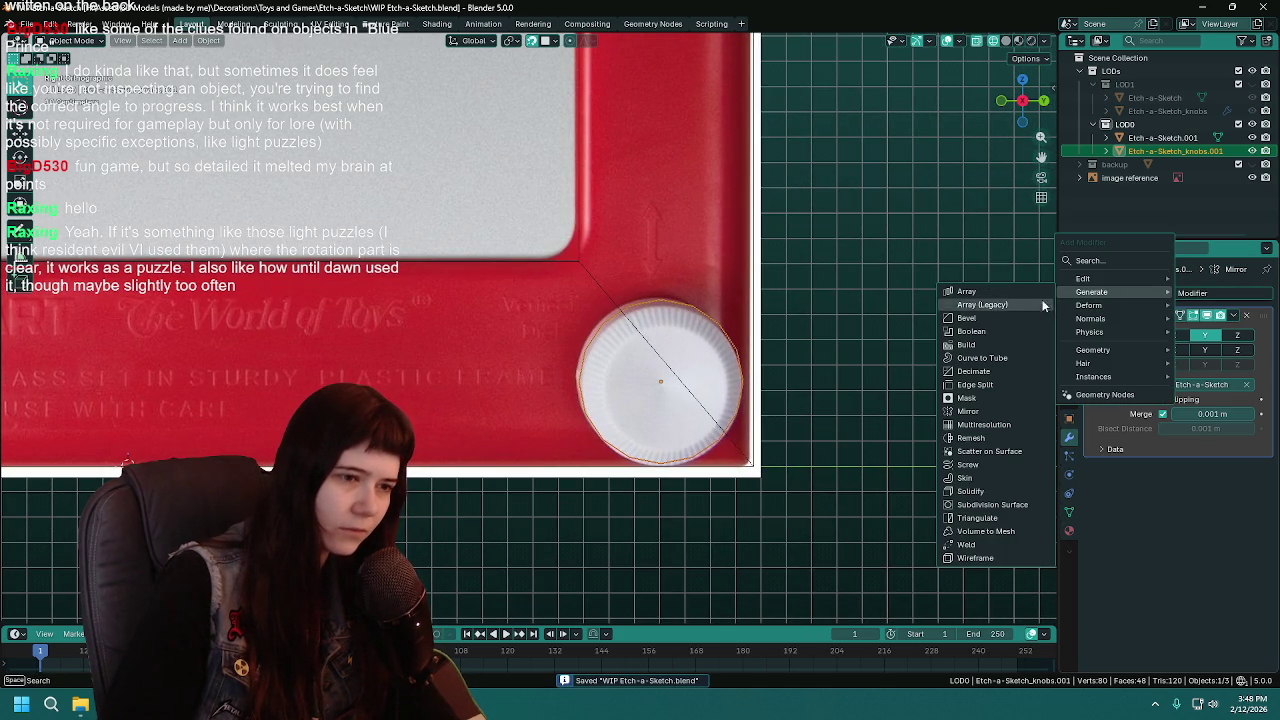
click(1005, 504)
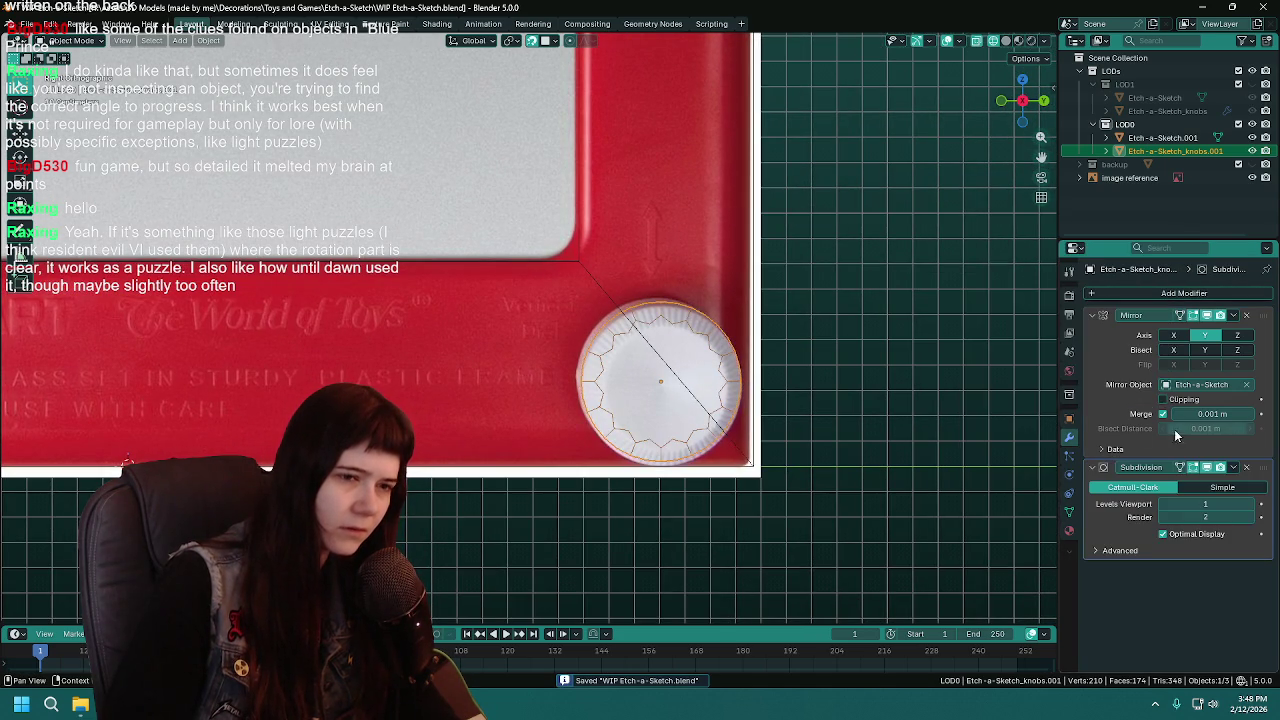
drag(1263, 467, 1263, 315)
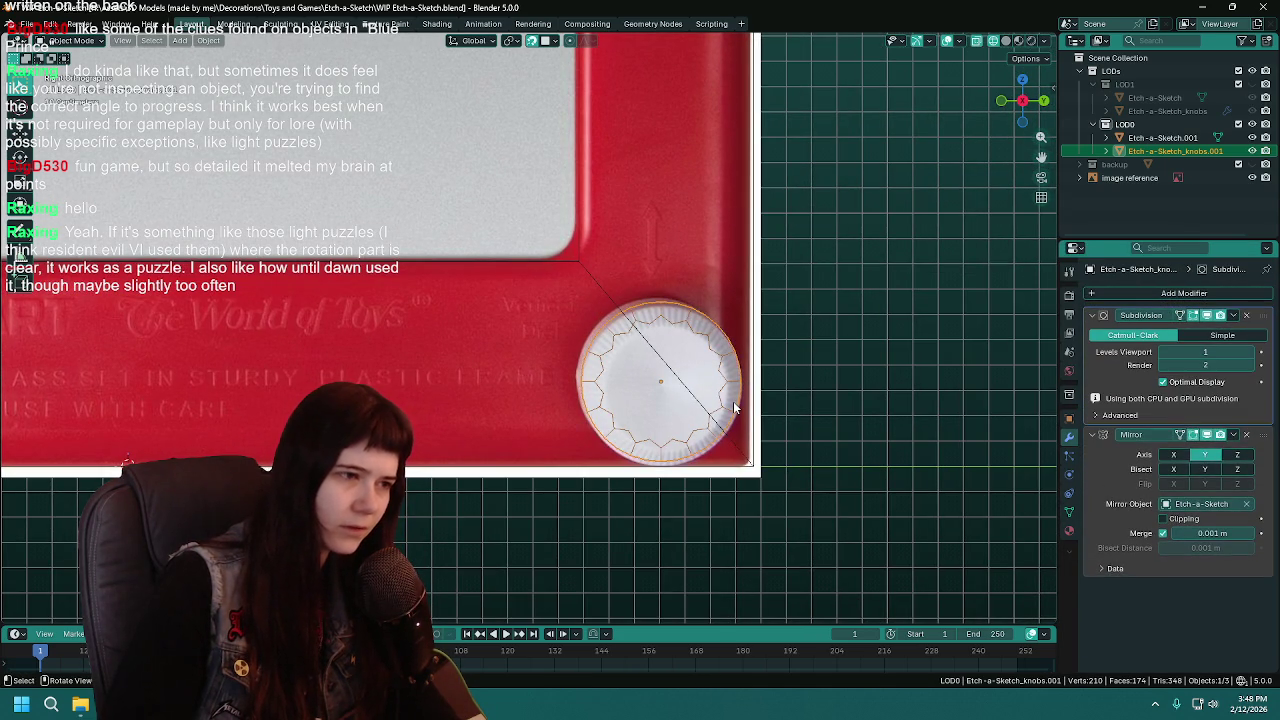
scroll(734, 407, up, 2)
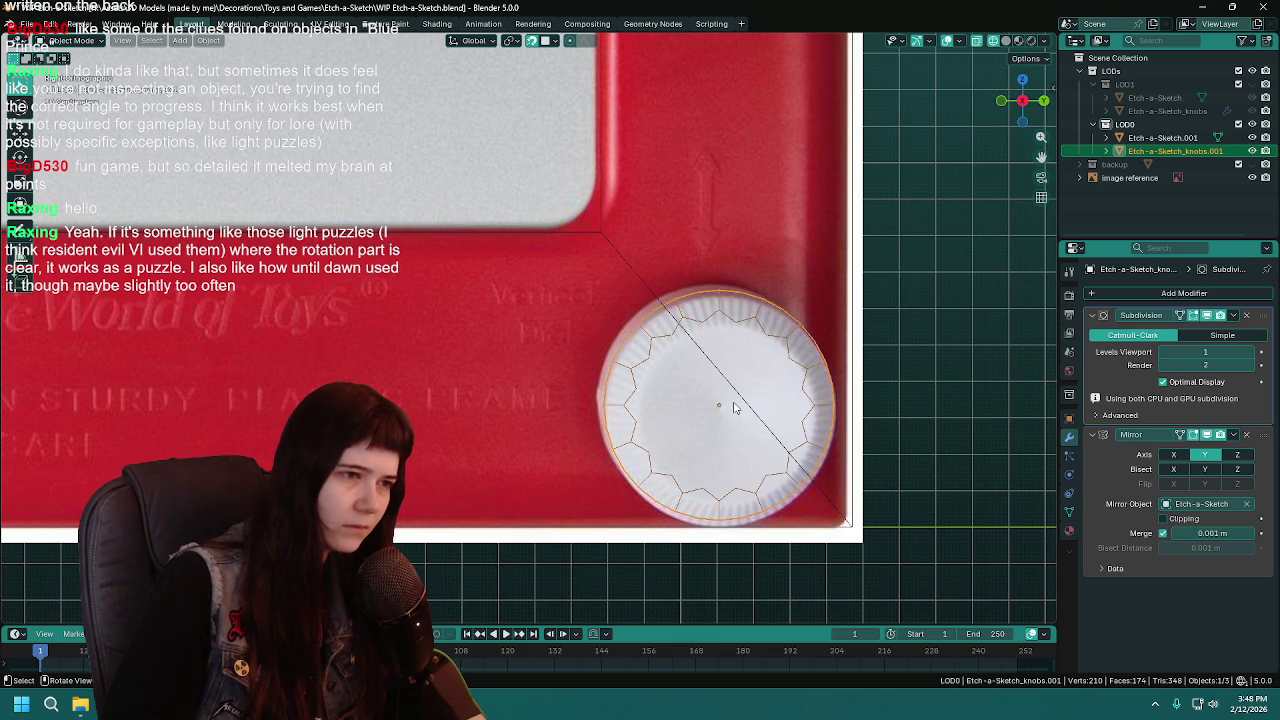
Inspect the knob mesh in Edit Mode, save, and return to Object Mode
key(Tab)
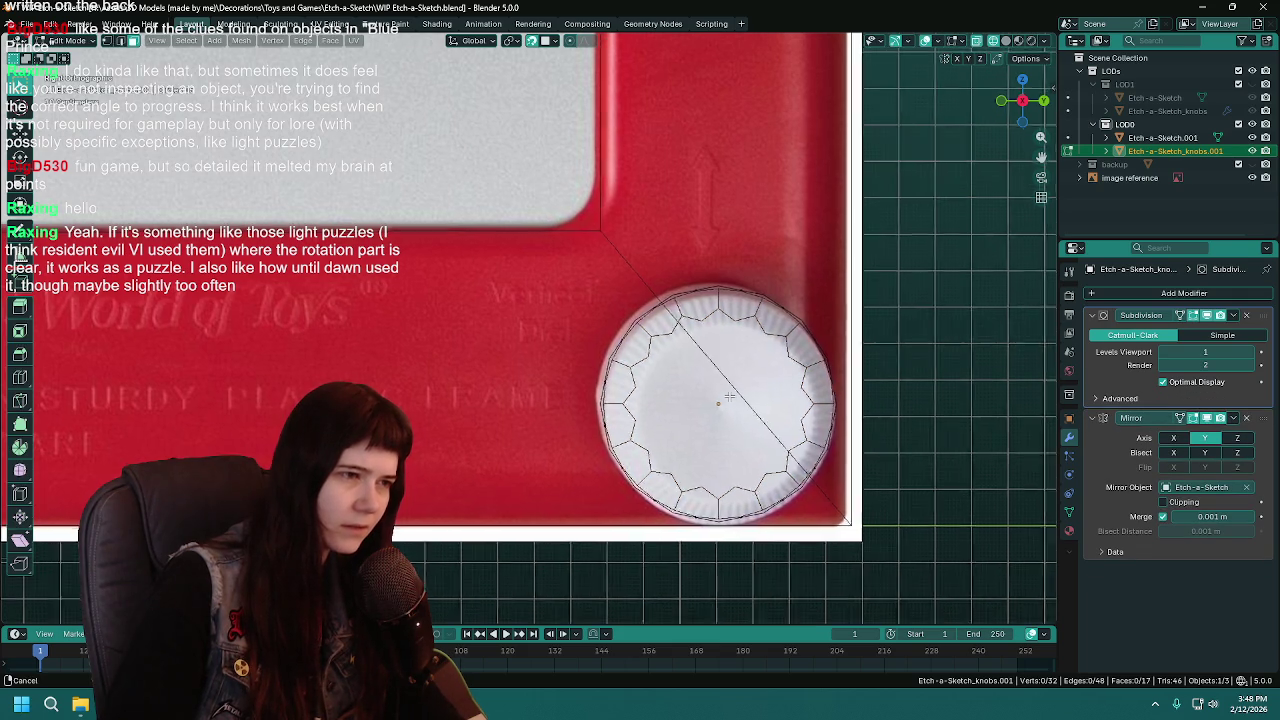
scroll(731, 399, up, 2)
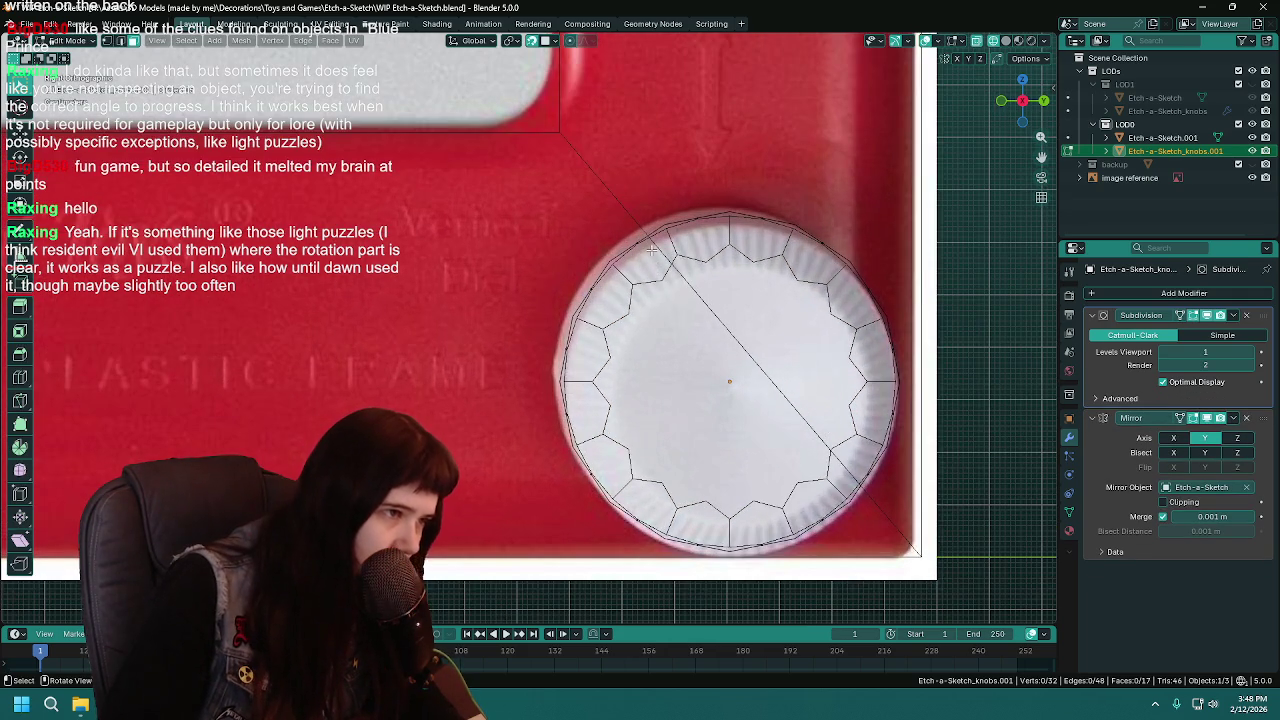
scroll(652, 249, down, 4)
scroll(669, 286, up, 2)
key(ctrl+s)
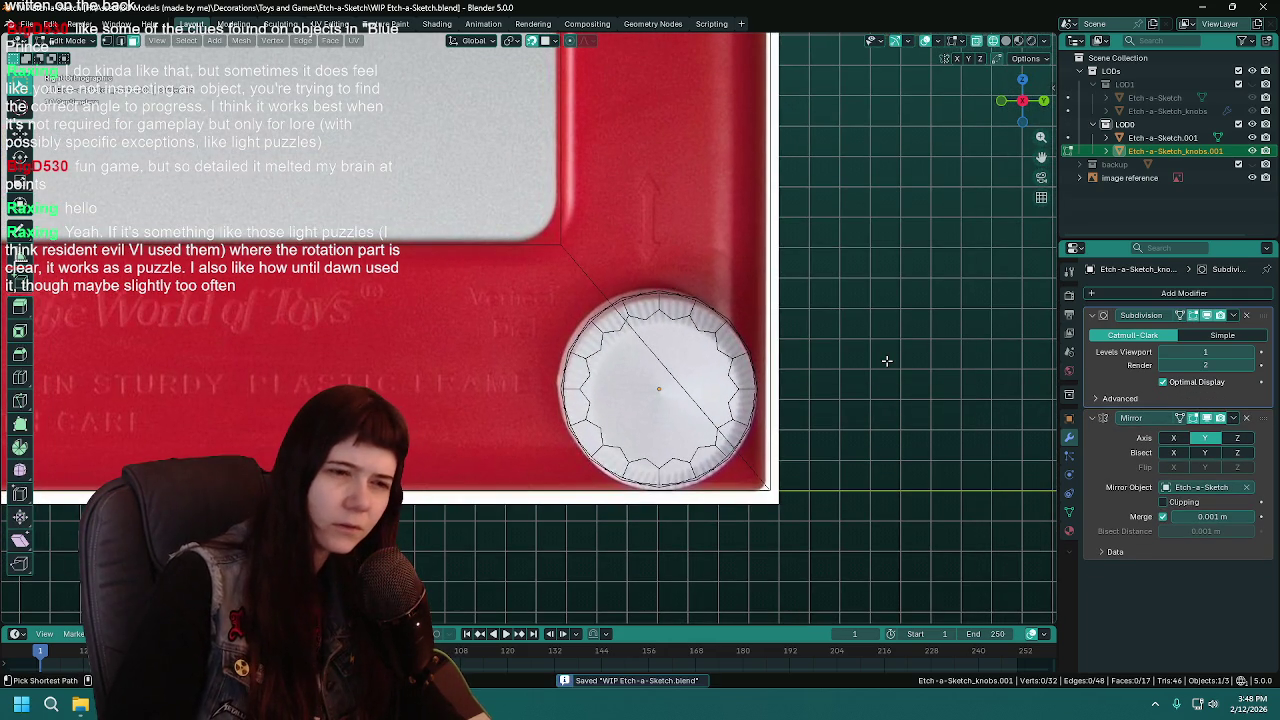
scroll(886, 360, down, 1)
key(Tab)
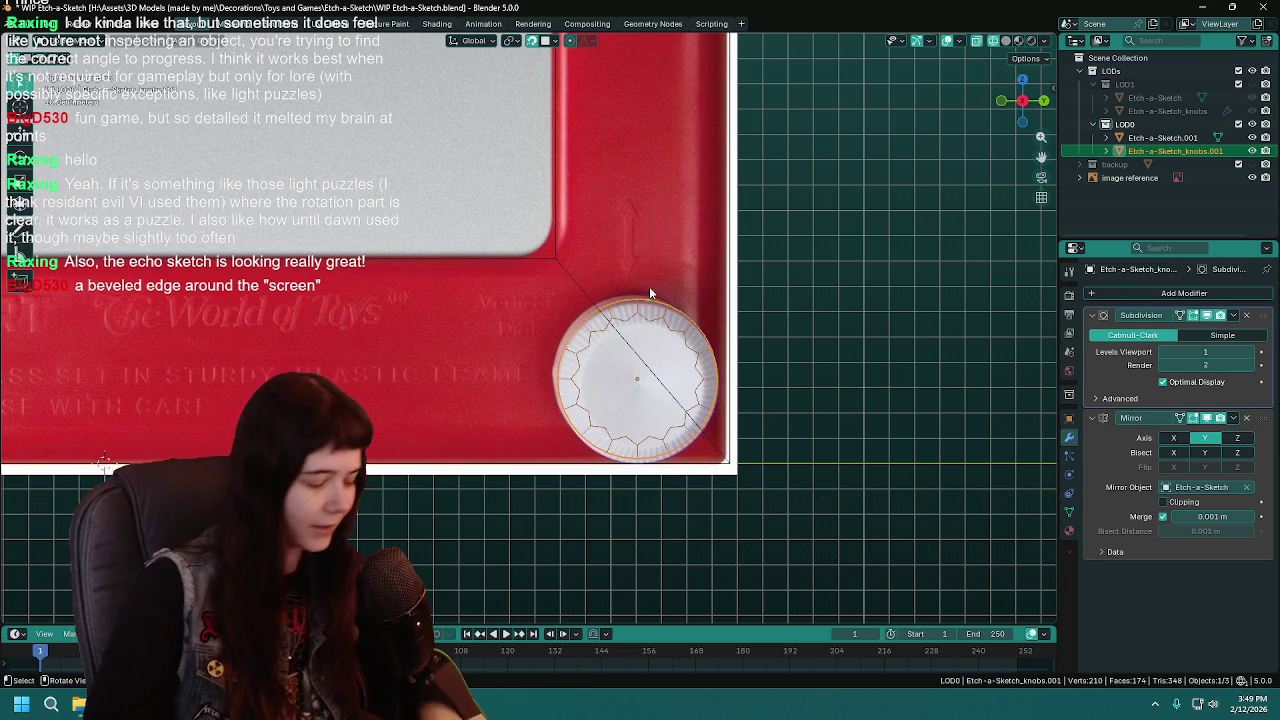
scroll(509, 263, down, 4)
shift+middle_drag(509, 263, 622, 398)
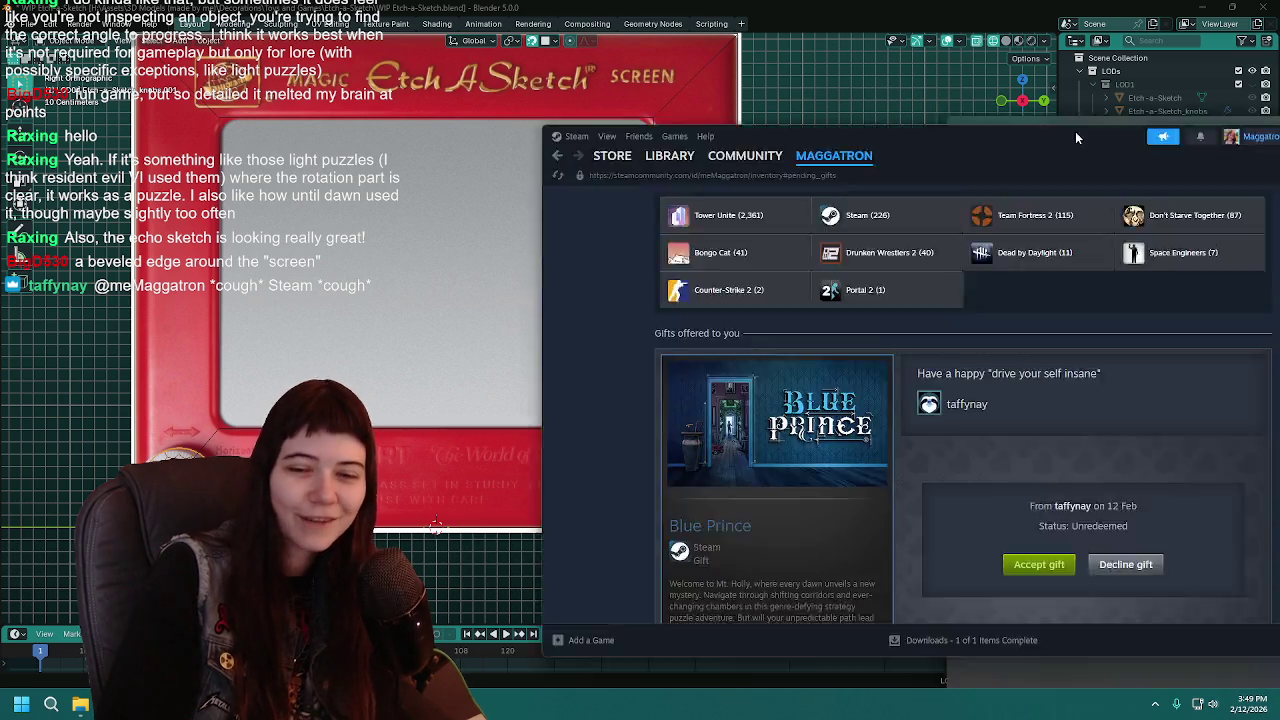
drag(1075, 131, 800, 64)
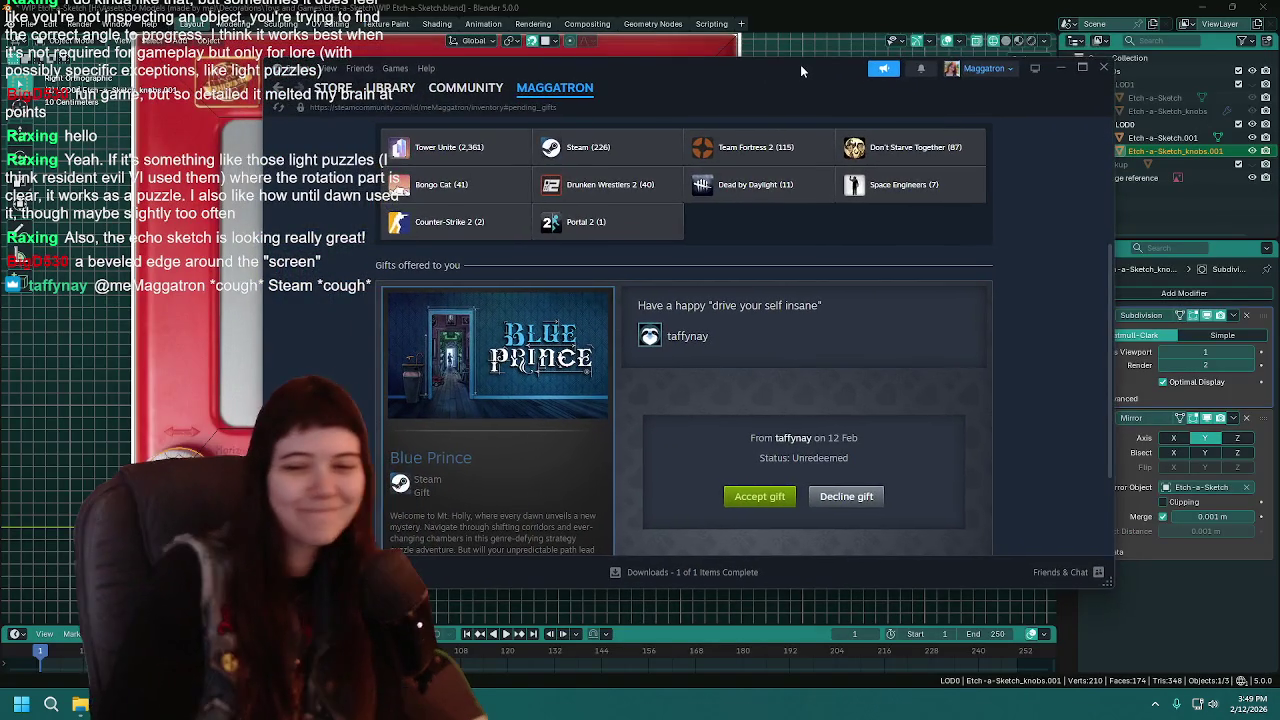
key(alt+F4)
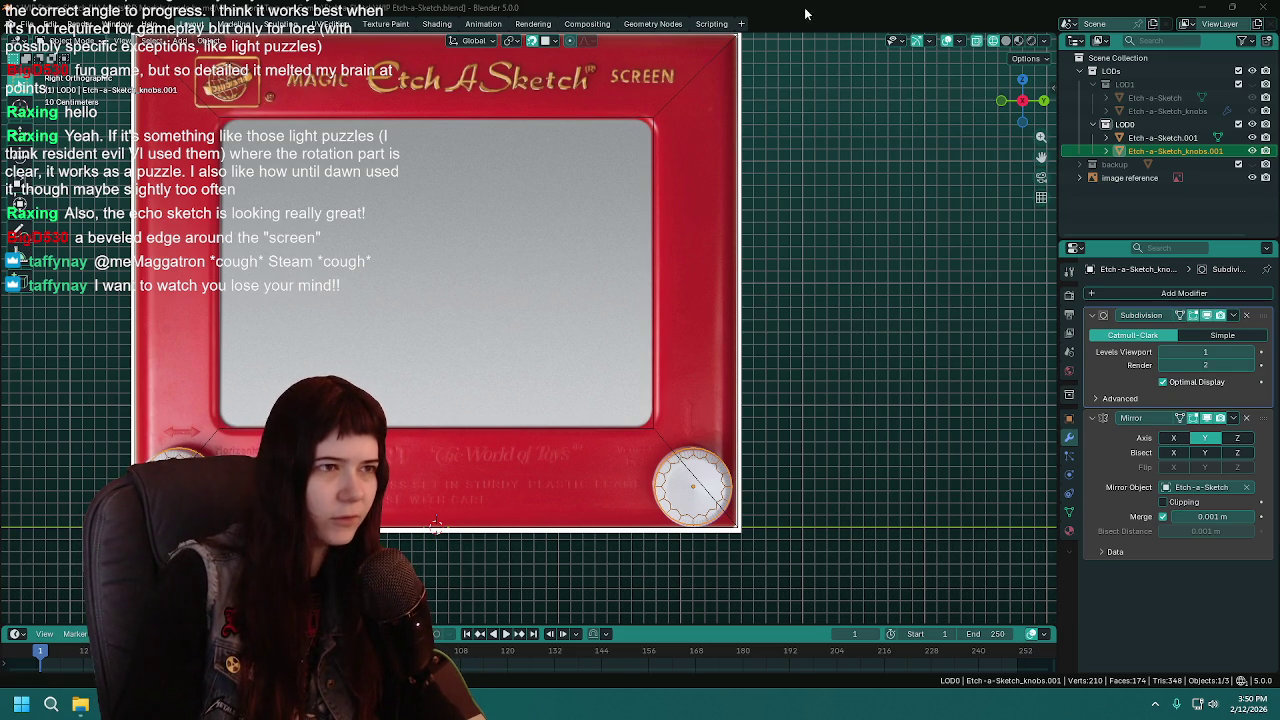
Focus on the knob, set its subdivision level to 1, and save
shift+middle_drag(758, 163, 846, 198)
key(ctrl+s)
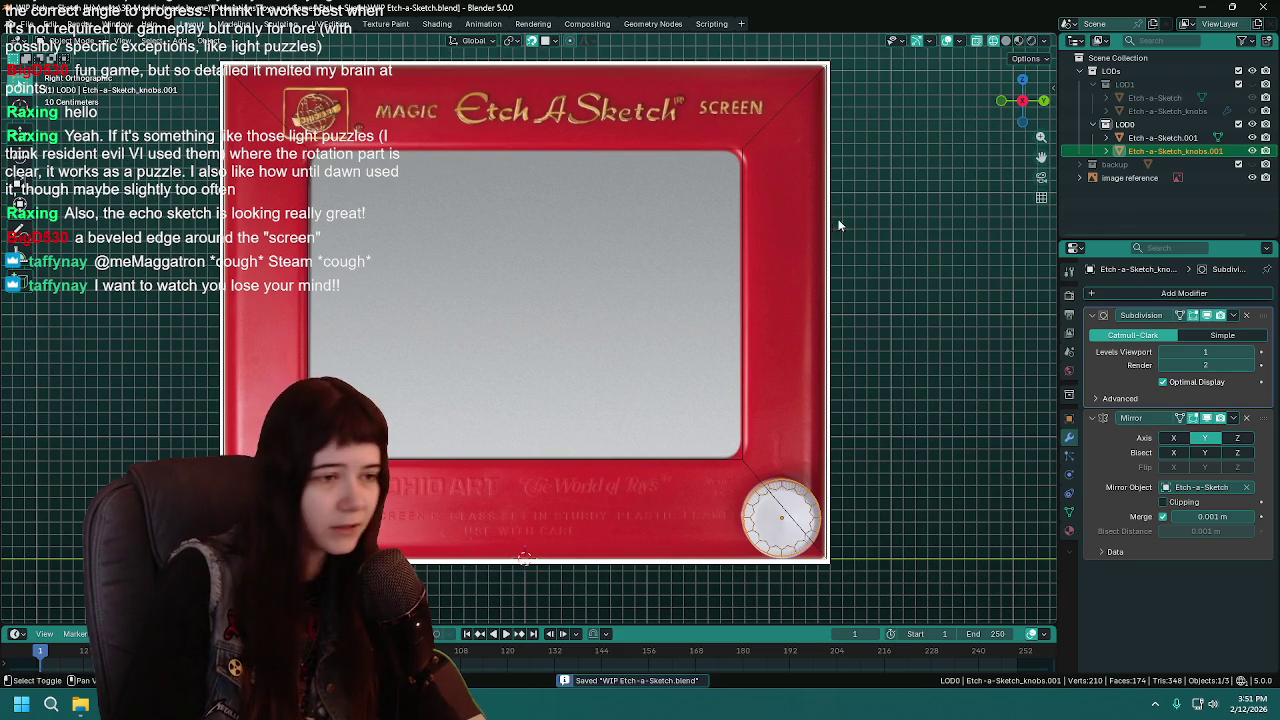
mouse_move(786, 246)
shift+middle_down()
mouse_move(767, 222)
mouse_move(731, 363)
shift+middle_up()
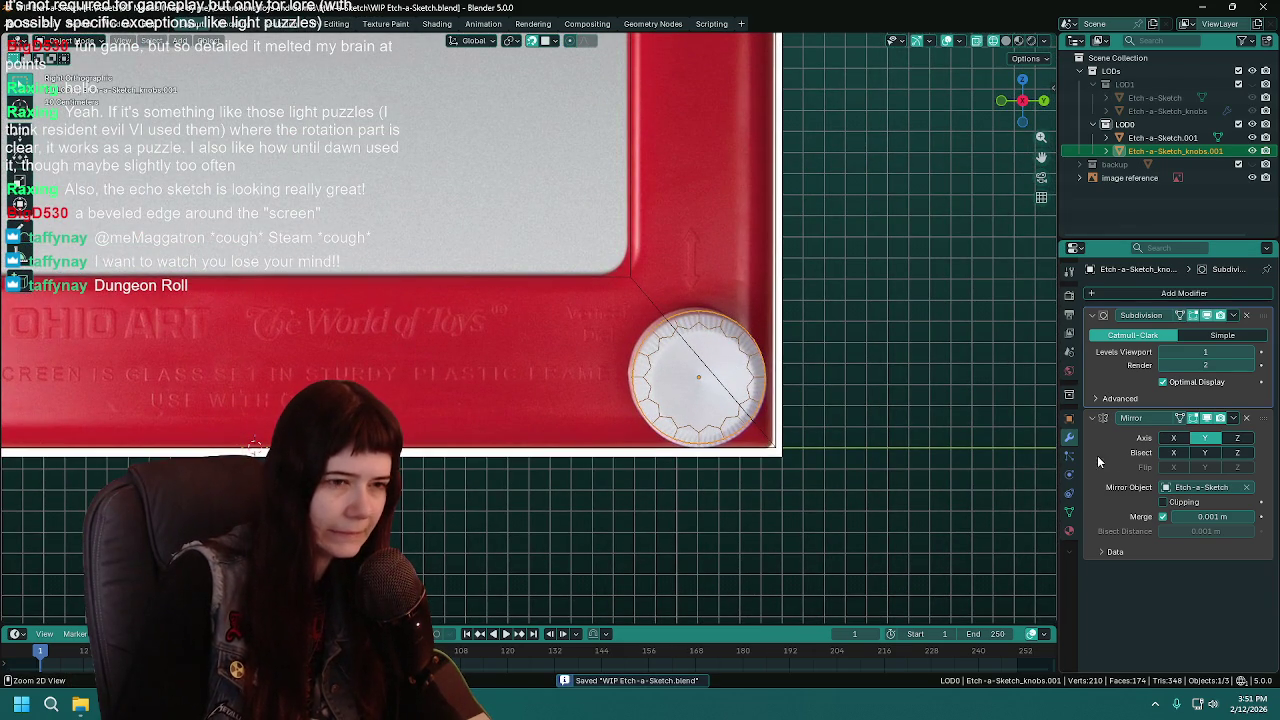
key(ctrl+a)
key(KP_Decimal)
key(Tab)
mouse_move(762, 313)
middle_down()
mouse_move(654, 304)
mouse_move(637, 286)
middle_up()
scroll(637, 286, up, 2)
key(Tab)
key(ctrl+1)
key(Tab)
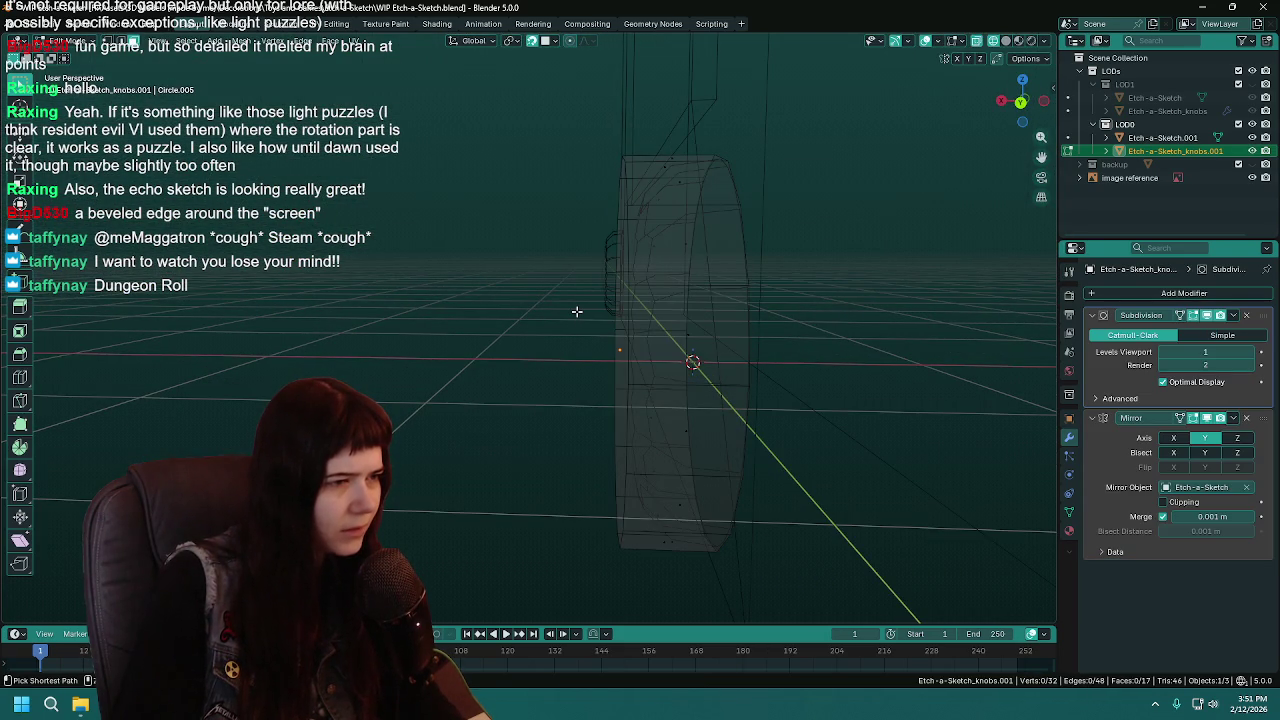
mouse_move(604, 312)
middle_down()
mouse_move(560, 306)
mouse_move(731, 303)
mouse_move(666, 297)
mouse_move(680, 297)
mouse_move(605, 319)
middle_up()
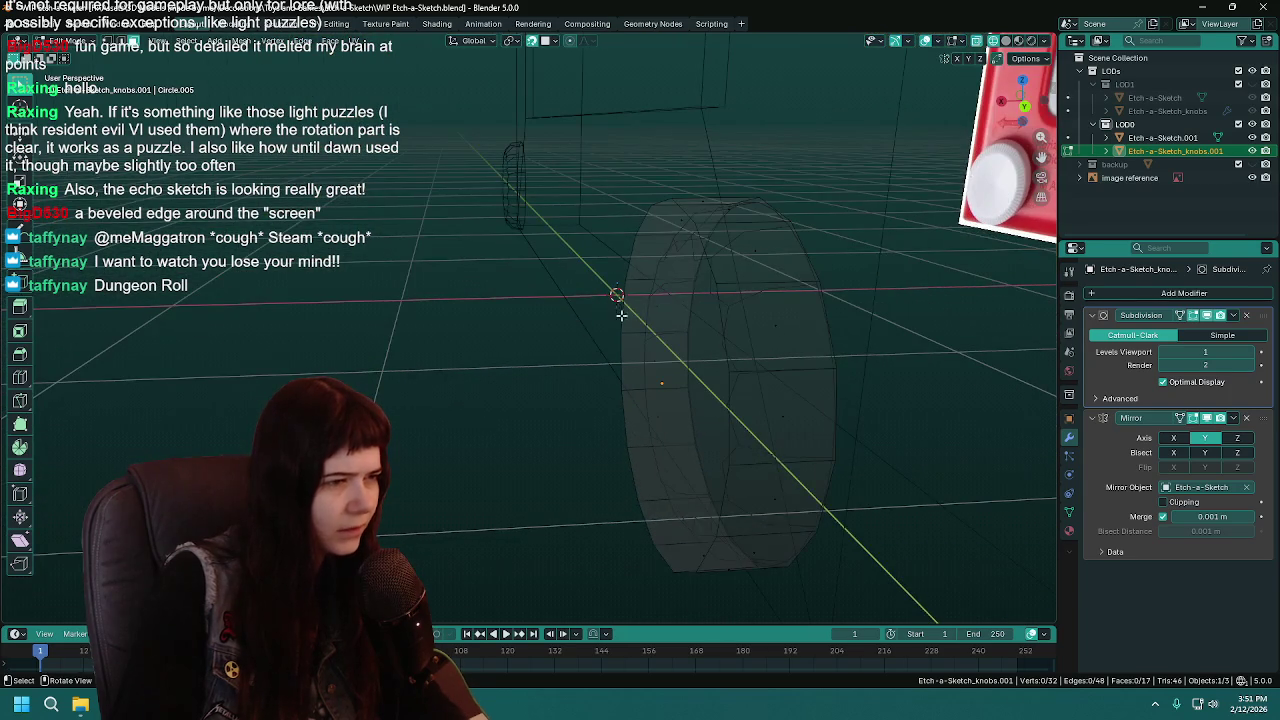
Crease the edges around the knob's flat front cap face
click(708, 272)
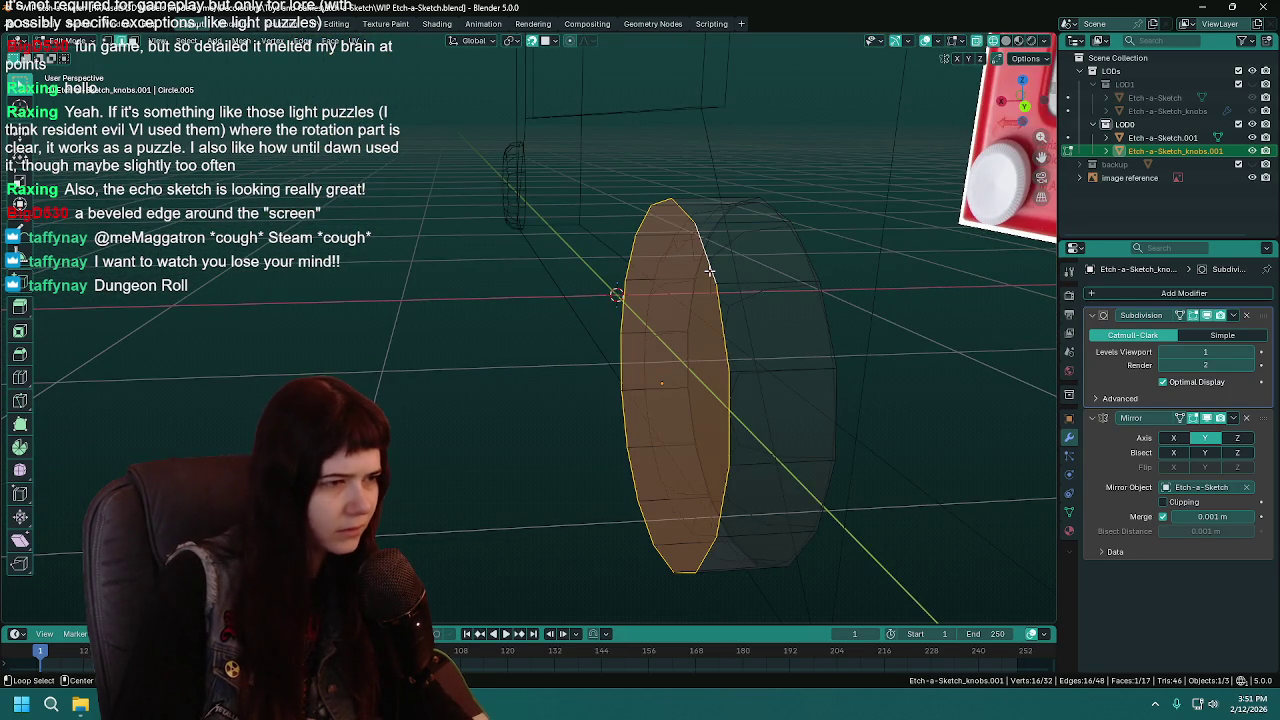
key(ctrl+e)
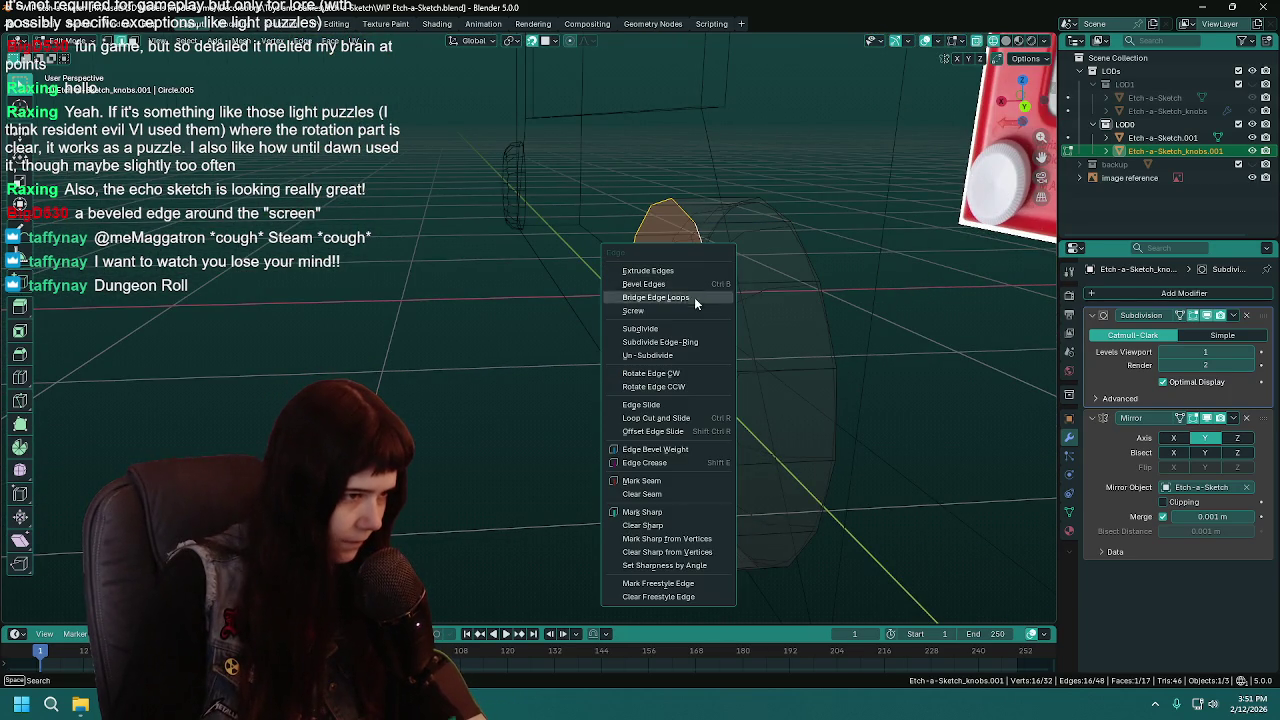
click(672, 463)
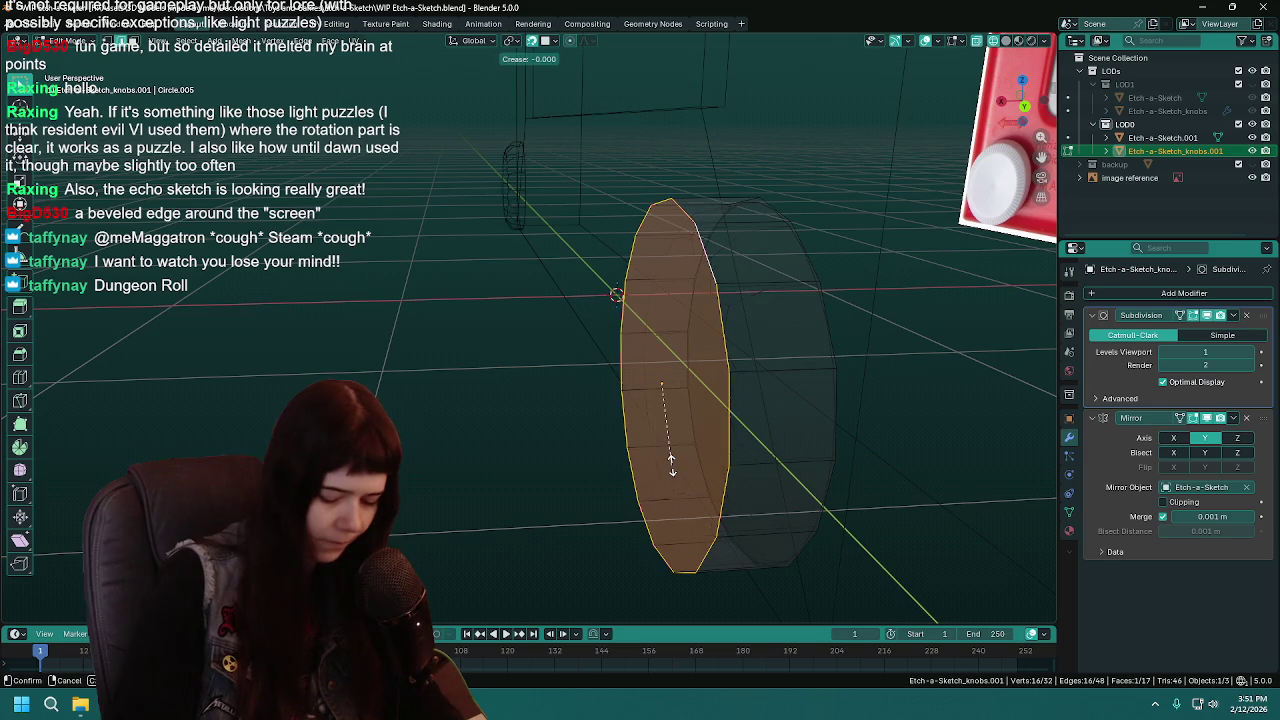
key(Tab)
Apply the Subdivision modifier to the knob and enter Edit Mode to inspect it
middle_drag(584, 408, 681, 403)
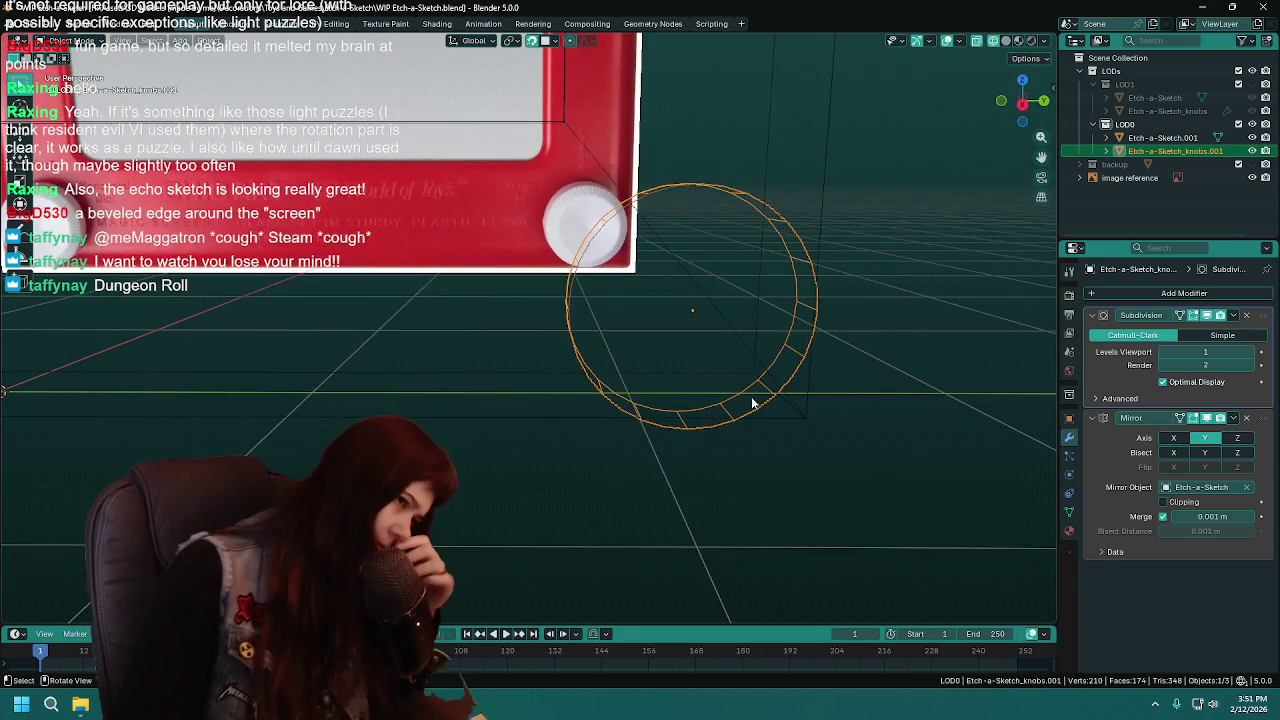
key(KP_1)
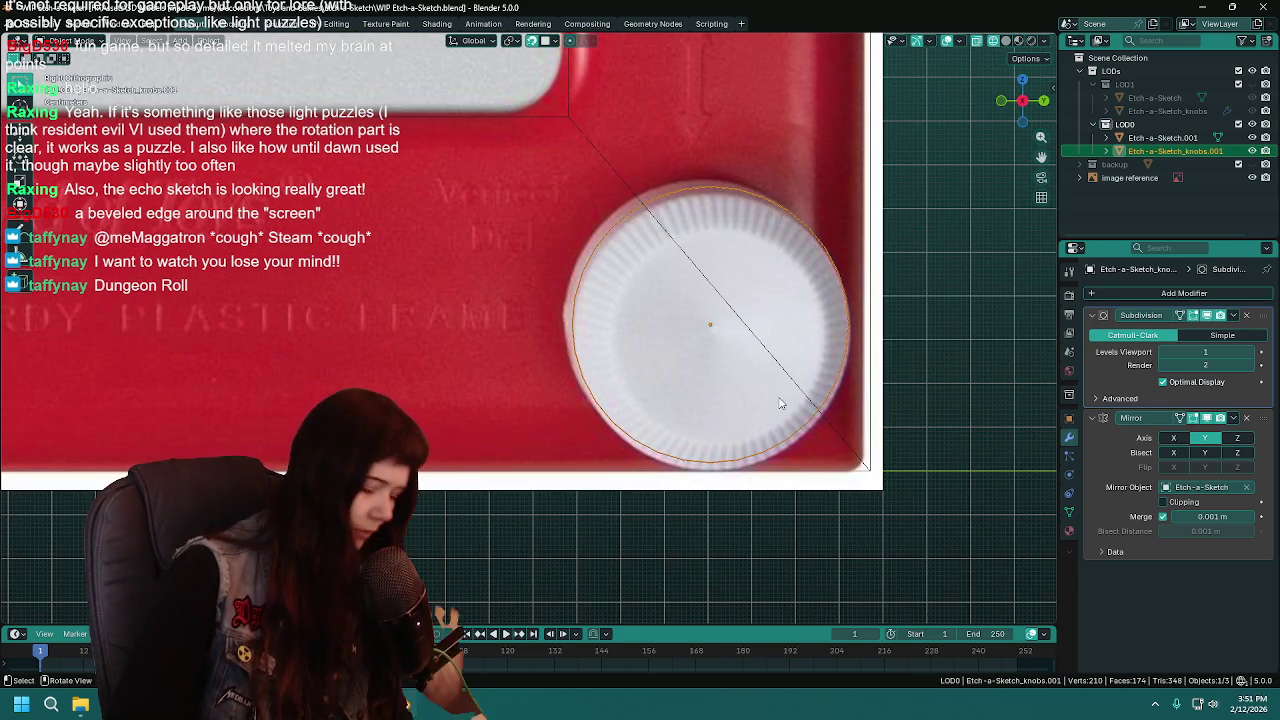
key(ctrl+a)
key(Tab)
mouse_move(640, 360)
middle_down()
mouse_move(689, 359)
mouse_move(743, 380)
mouse_move(769, 281)
middle_up()
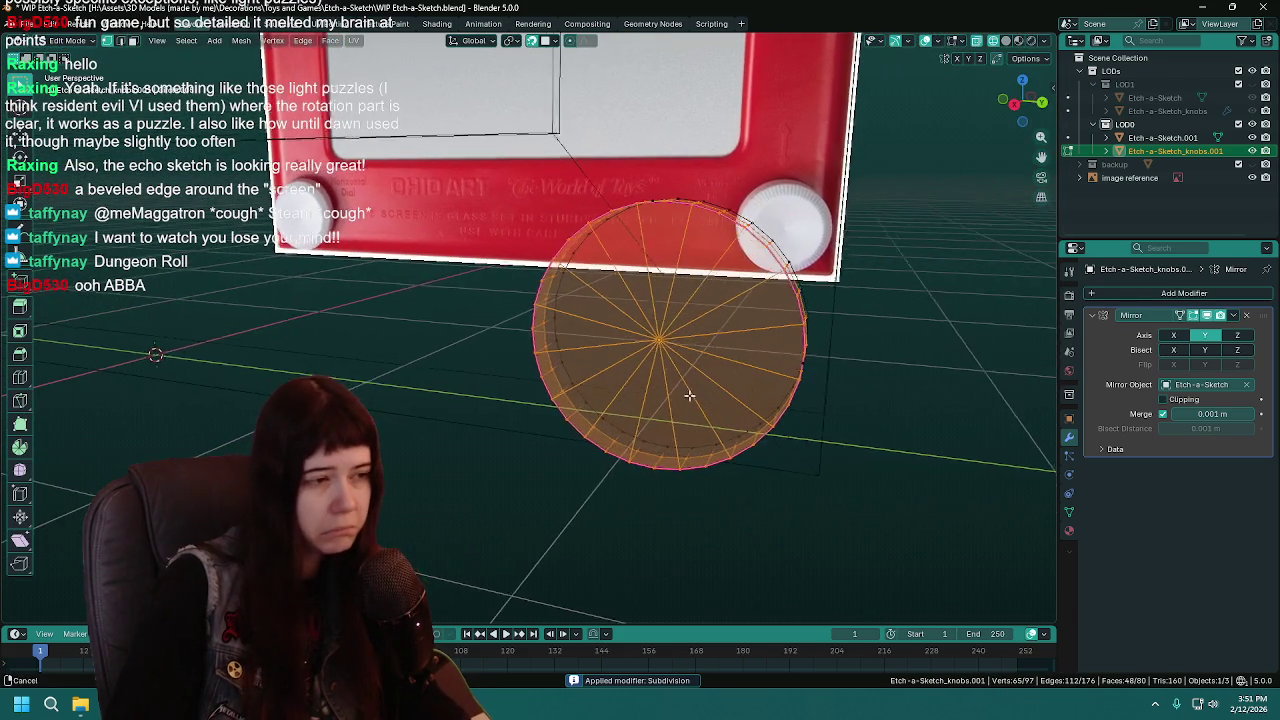
Dissolve the knob's centre vertex and its spoke edges
click(764, 256)
middle_drag(811, 332, 806, 406)
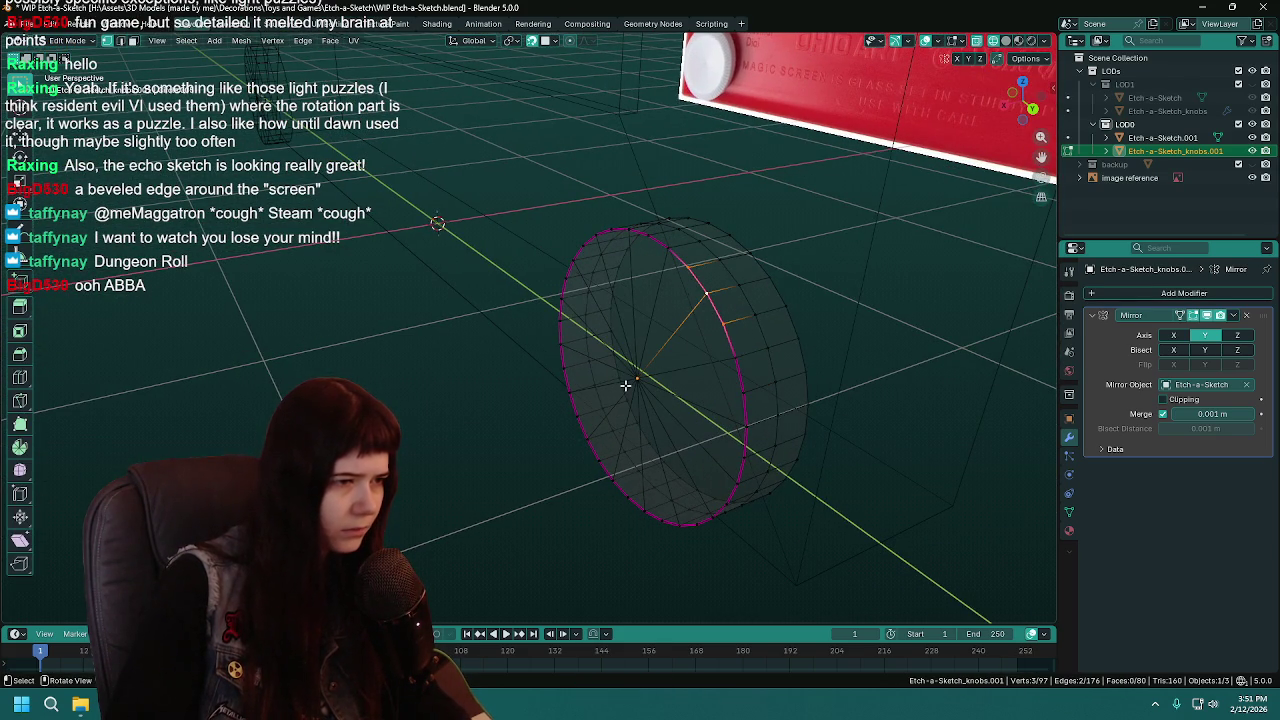
key(x)
click(627, 394)
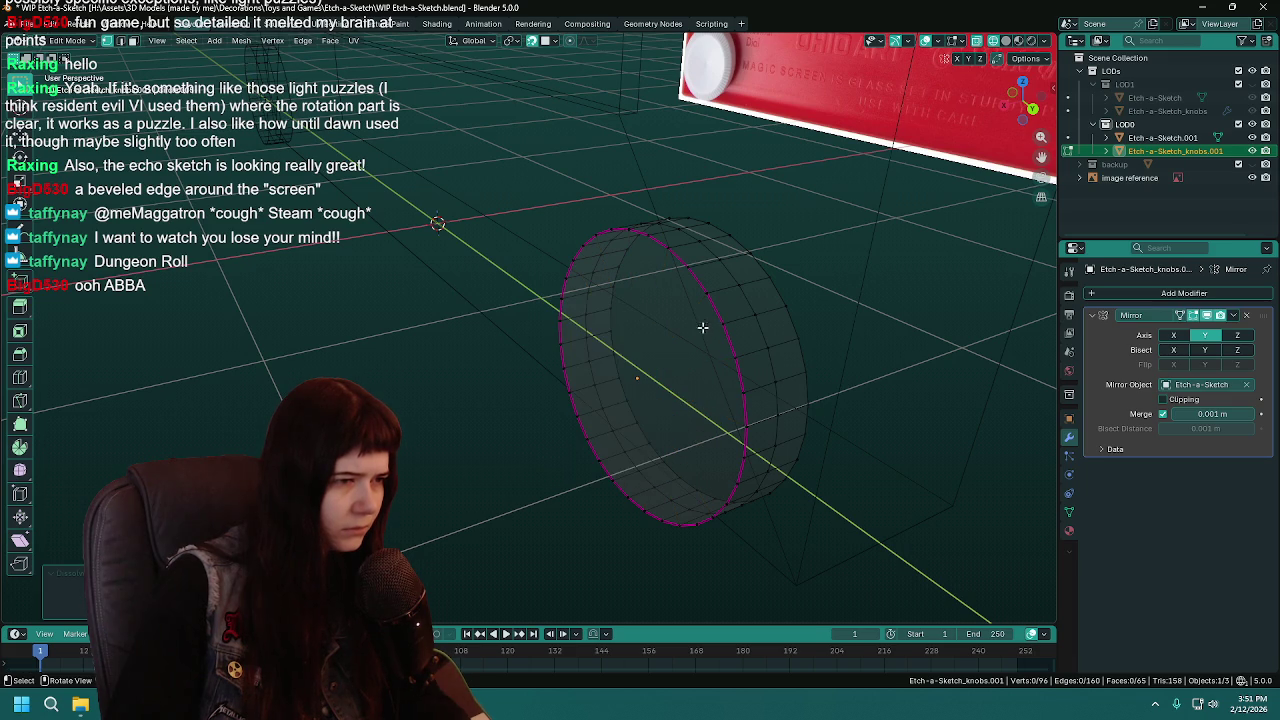
Dissolve the inner edge loop of the knob's front cap
click(712, 336)
middle_drag(706, 412, 804, 386)
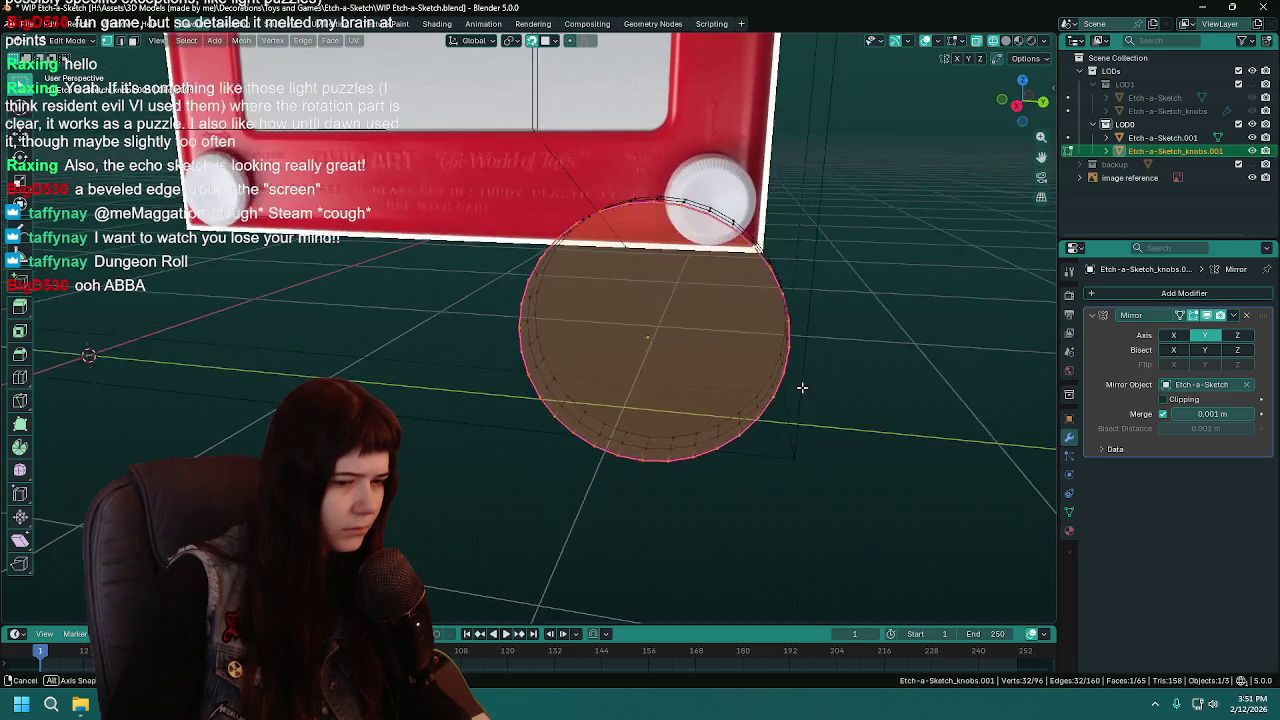
key(KP_1)
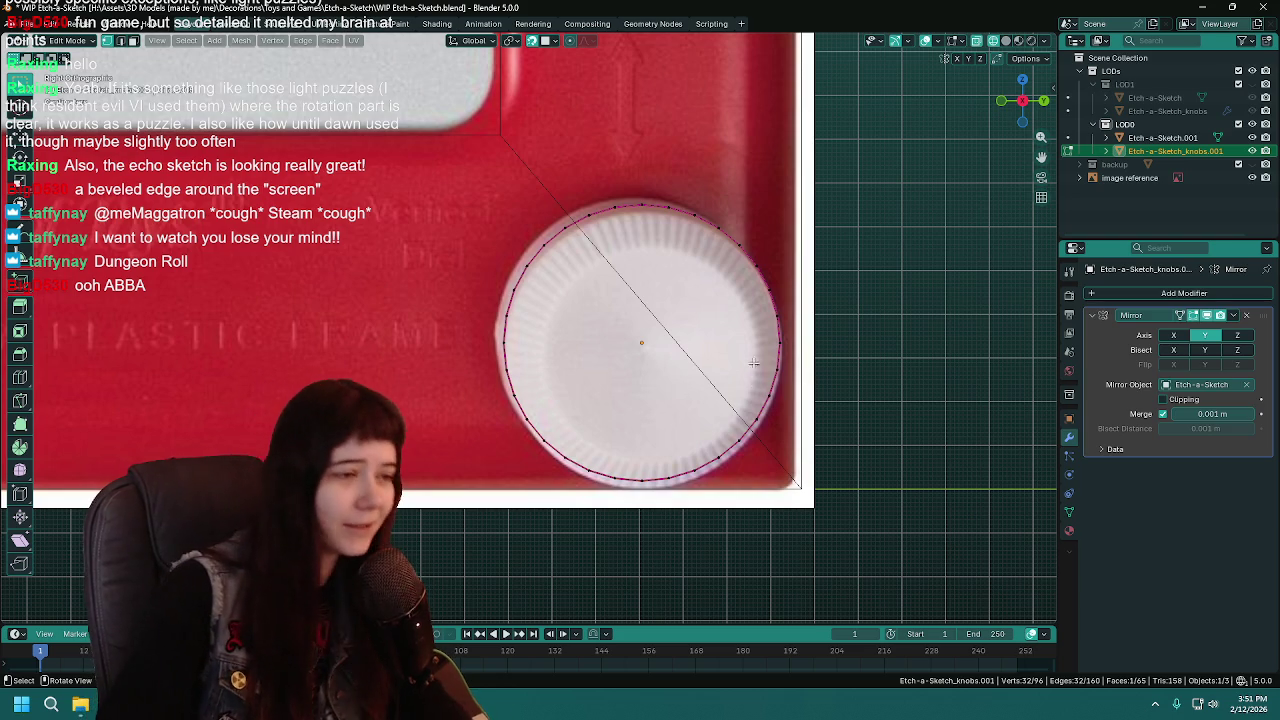
middle_drag(804, 386, 682, 341)
alt+click(682, 341)
key(x)
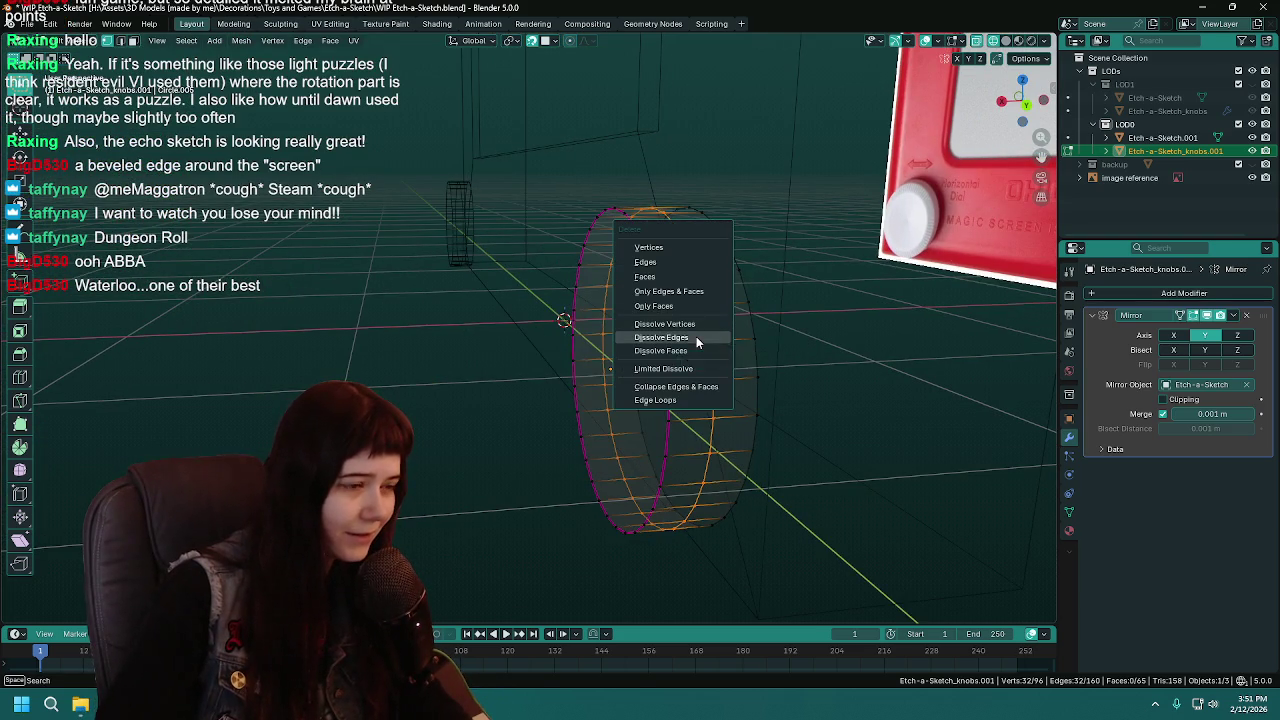
click(696, 338)
Make the knob's front a single 32-sided face and save the blend file
middle_drag(696, 338, 766, 283)
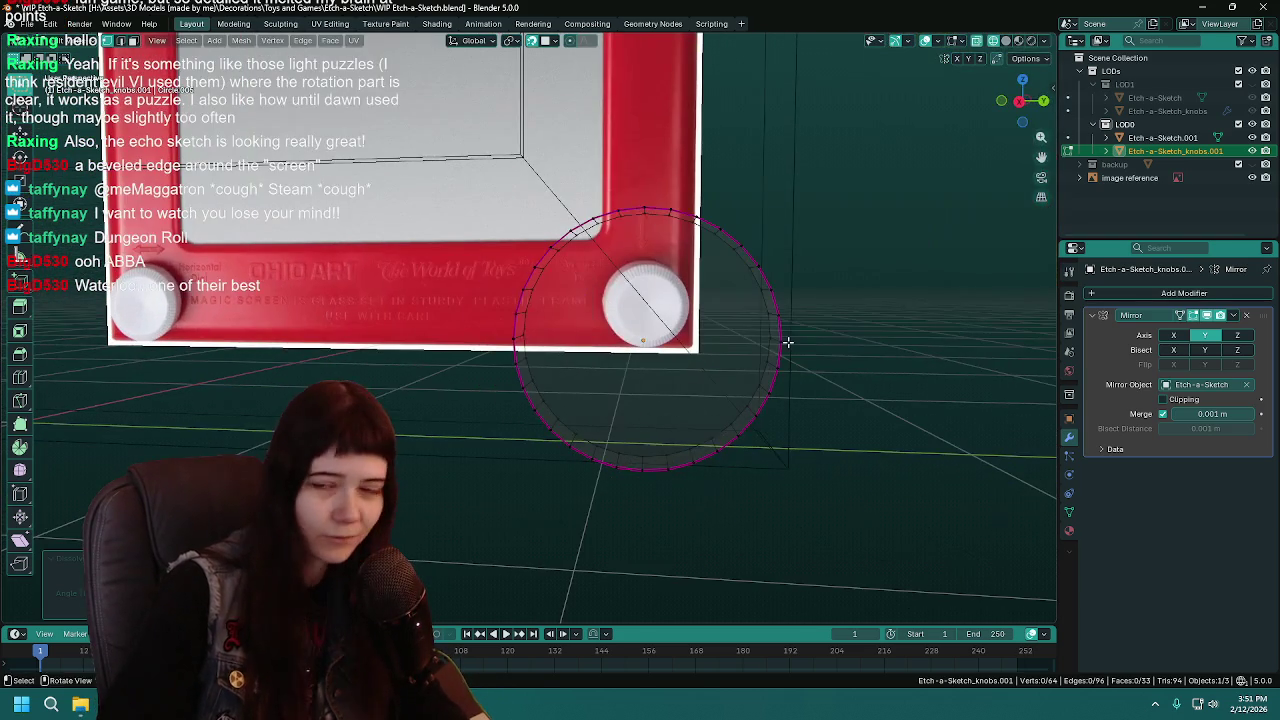
key(ctrl+s)
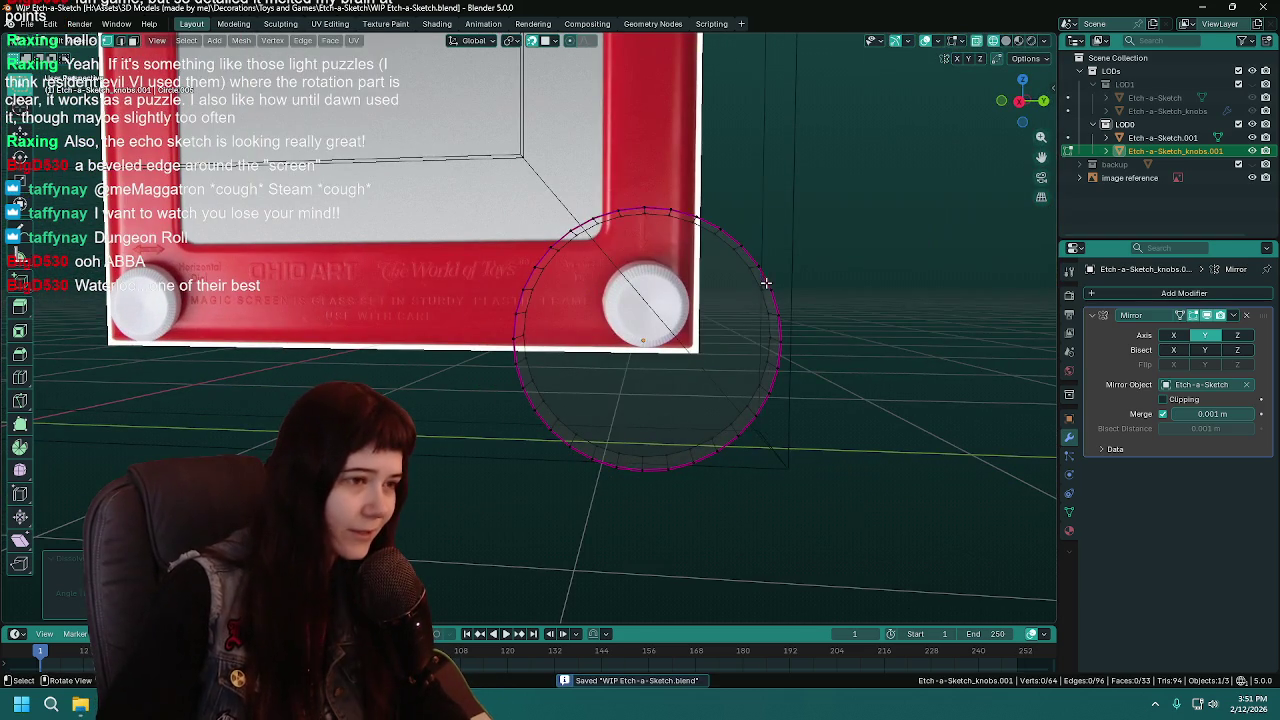
key(f)
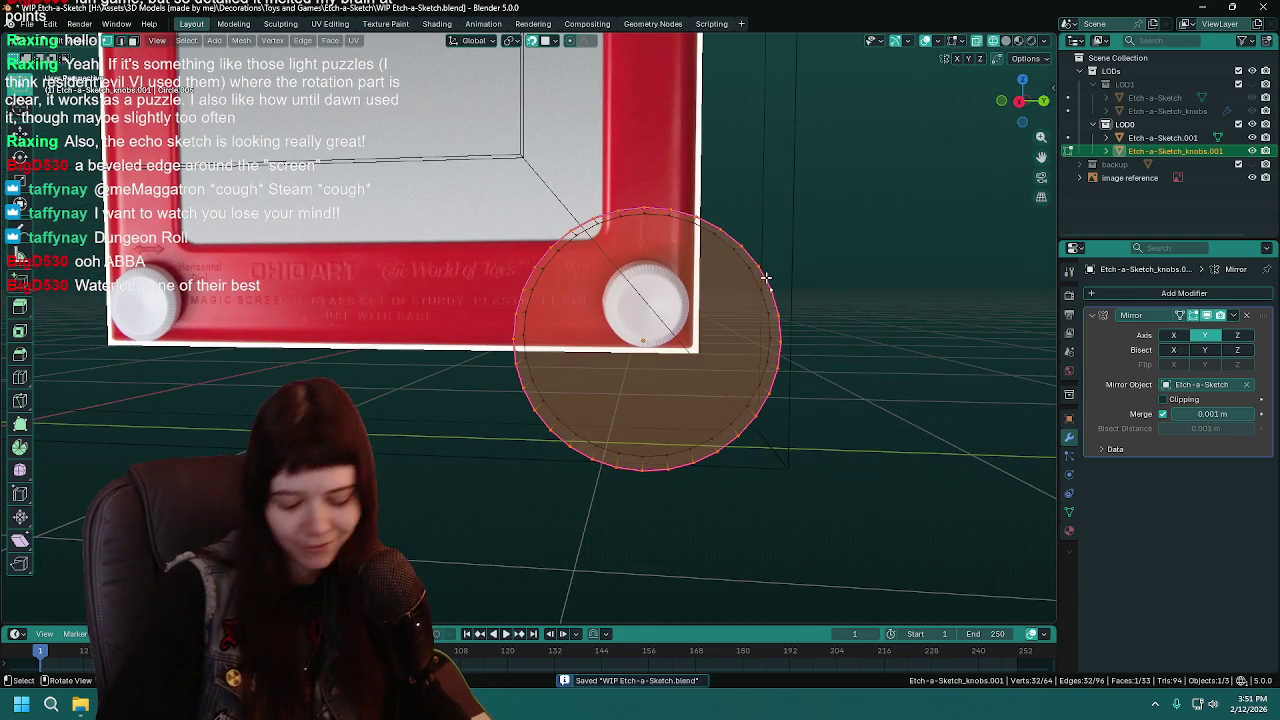
key(KP_1)
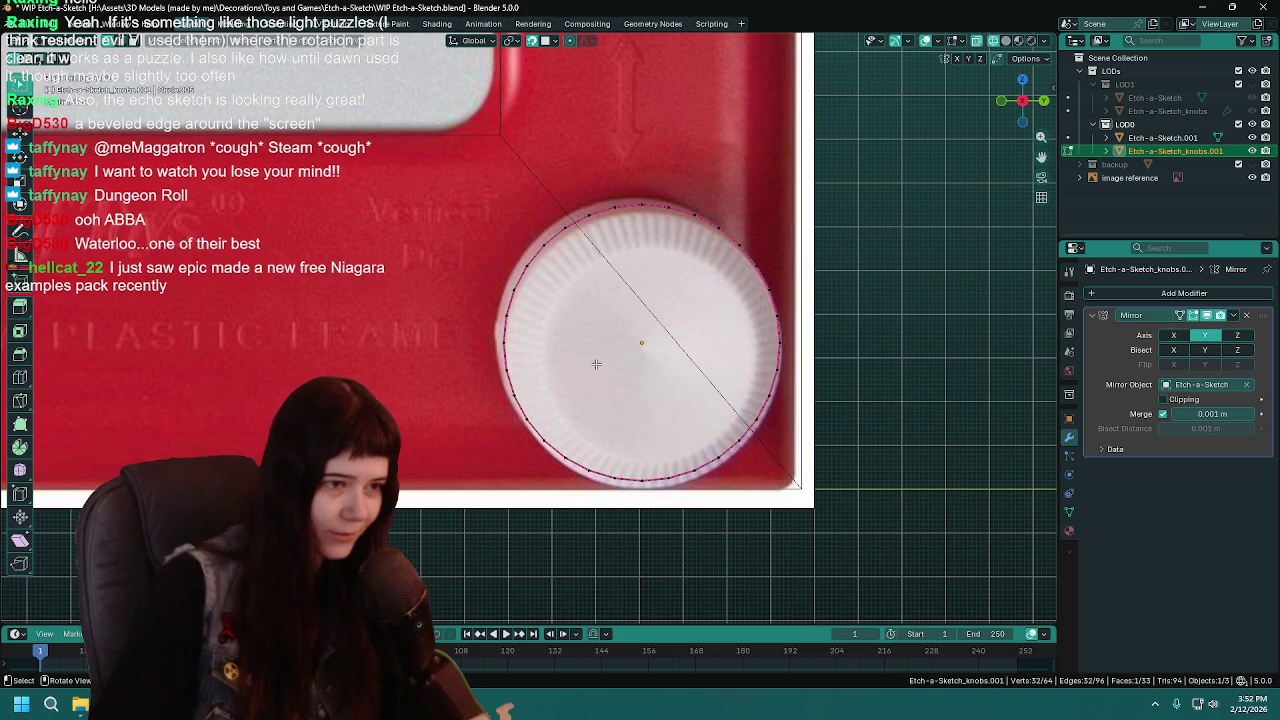
key(ctrl+s)
mouse_move(765, 277)
middle_down()
mouse_move(696, 349)
mouse_move(767, 333)
middle_up()
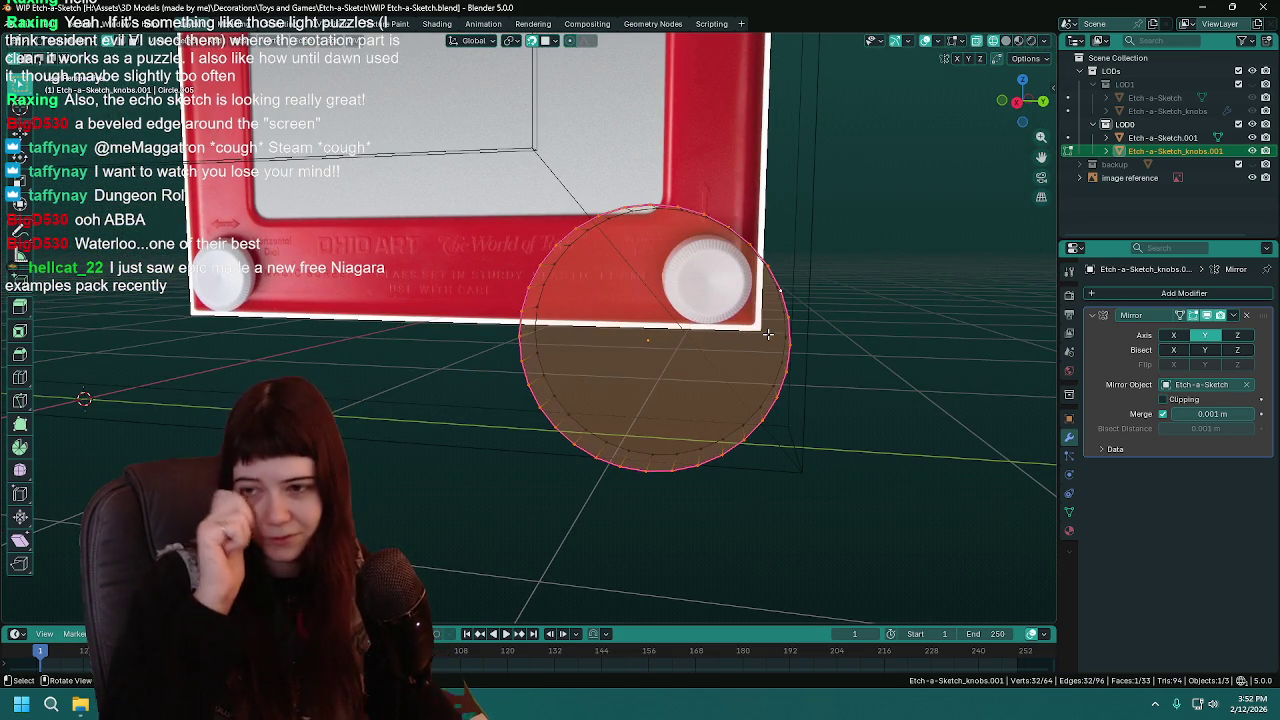
key(KP_7)
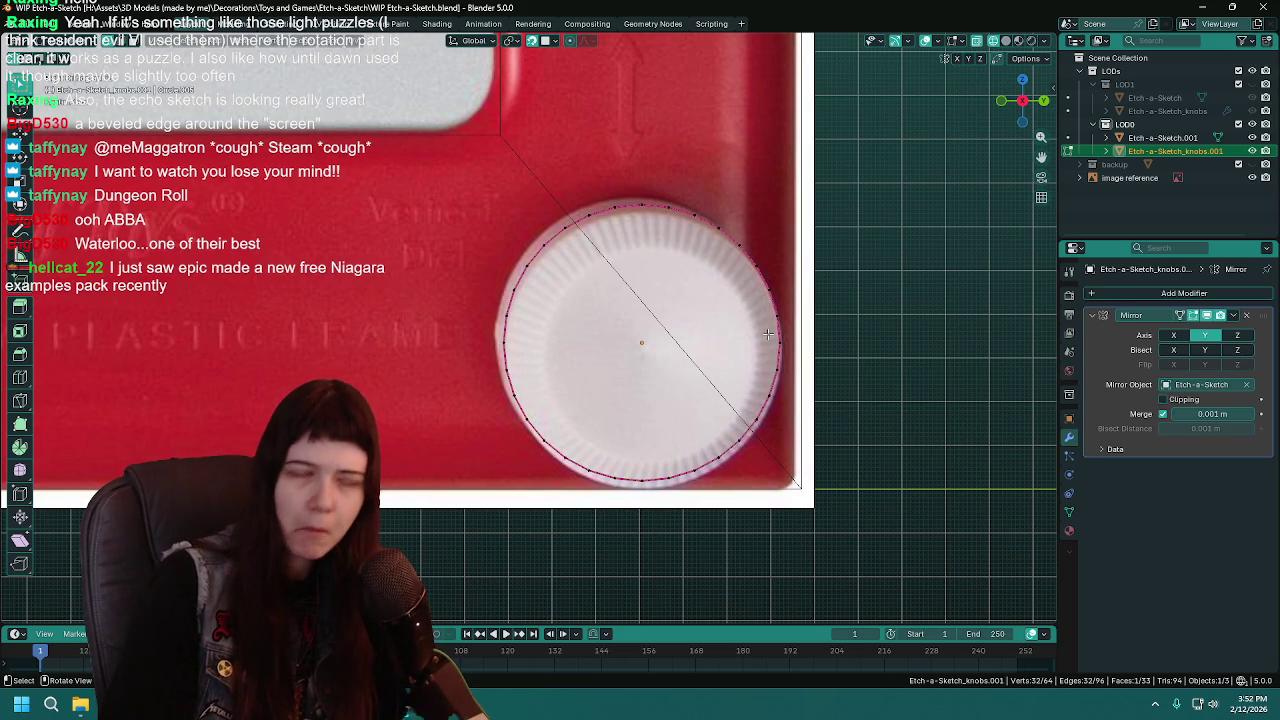
shift+middle_drag(766, 335, 752, 347)
key(ctrl+s)
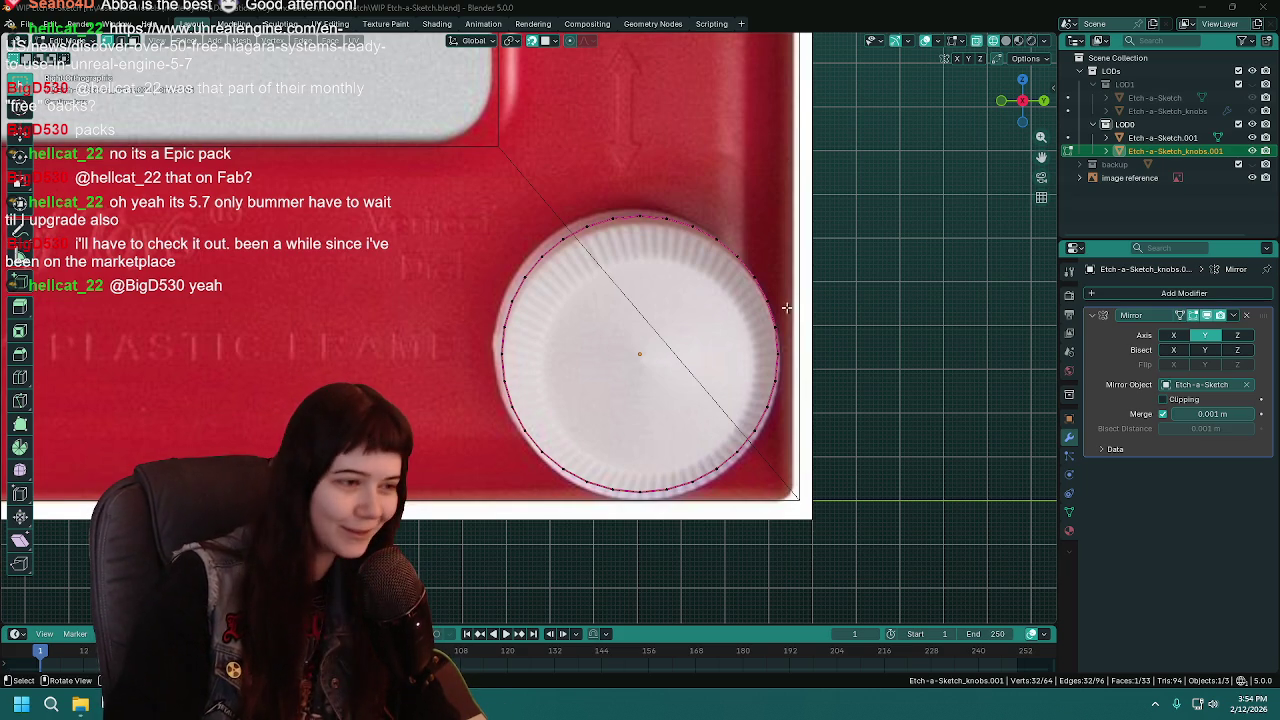
Save, frame the other dial in right orthographic view, and begin insetting its front face
key(ctrl+s)
mouse_move(700, 340)
middle_down()
mouse_move(725, 352)
mouse_move(709, 354)
middle_up()
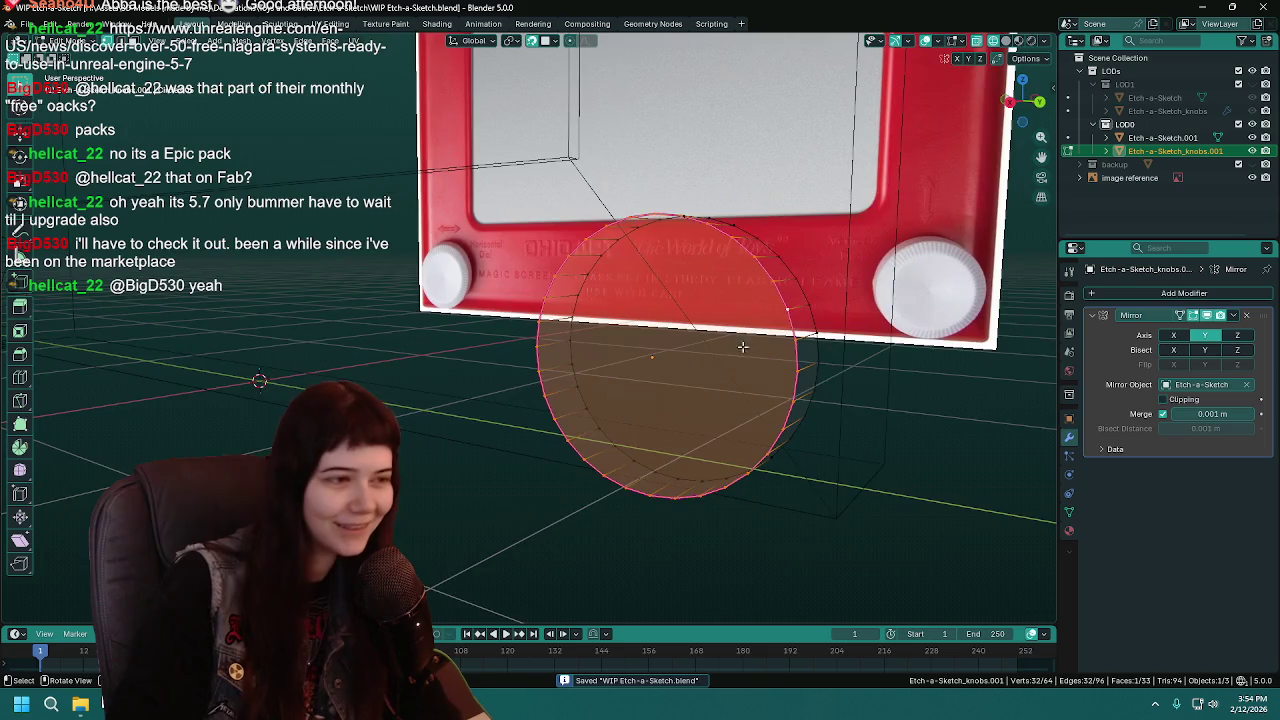
key(KP_3)
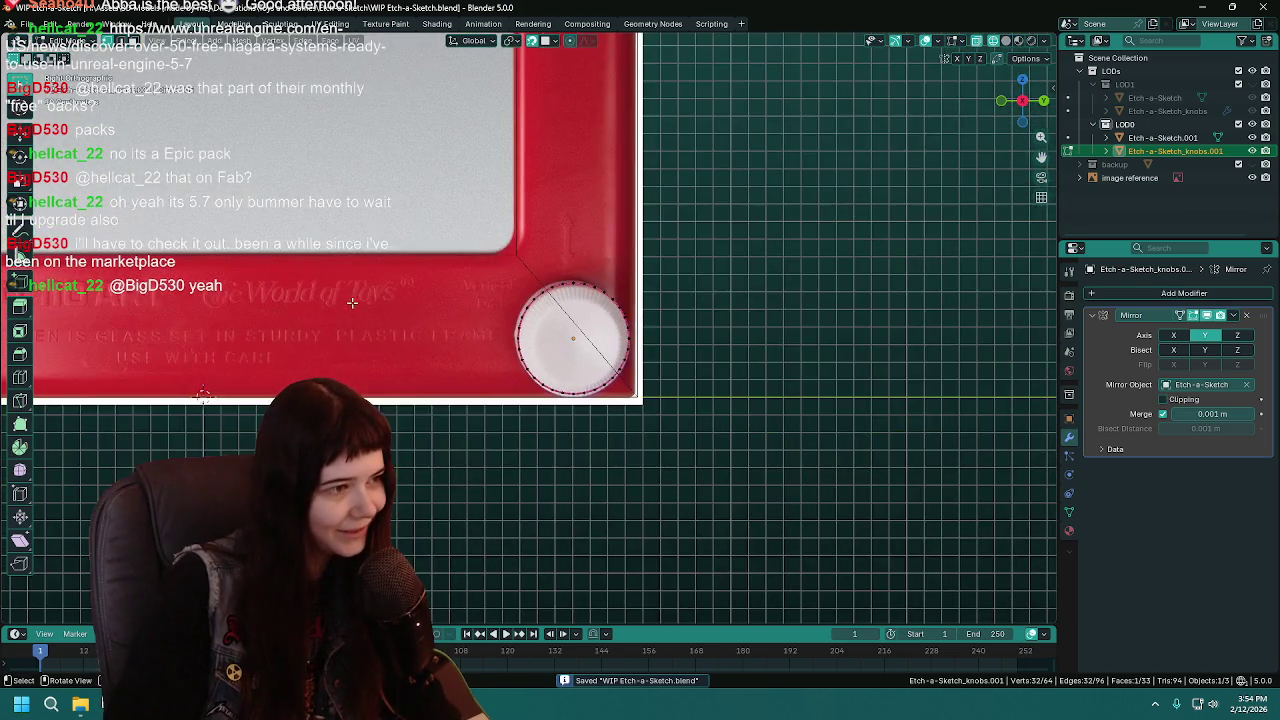
mouse_move(760, 310)
middle_down()
mouse_move(532, 322)
mouse_move(371, 350)
middle_up()
key(KP_3)
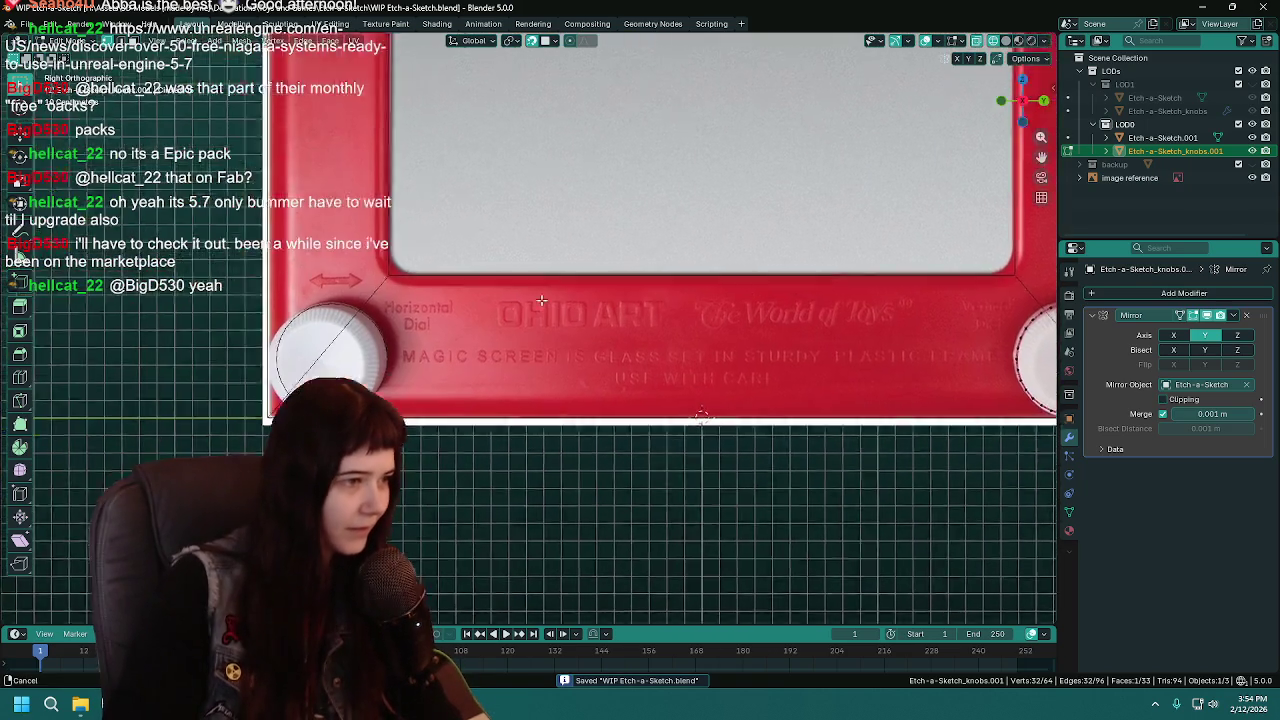
shift+middle_drag(689, 372, 537, 305)
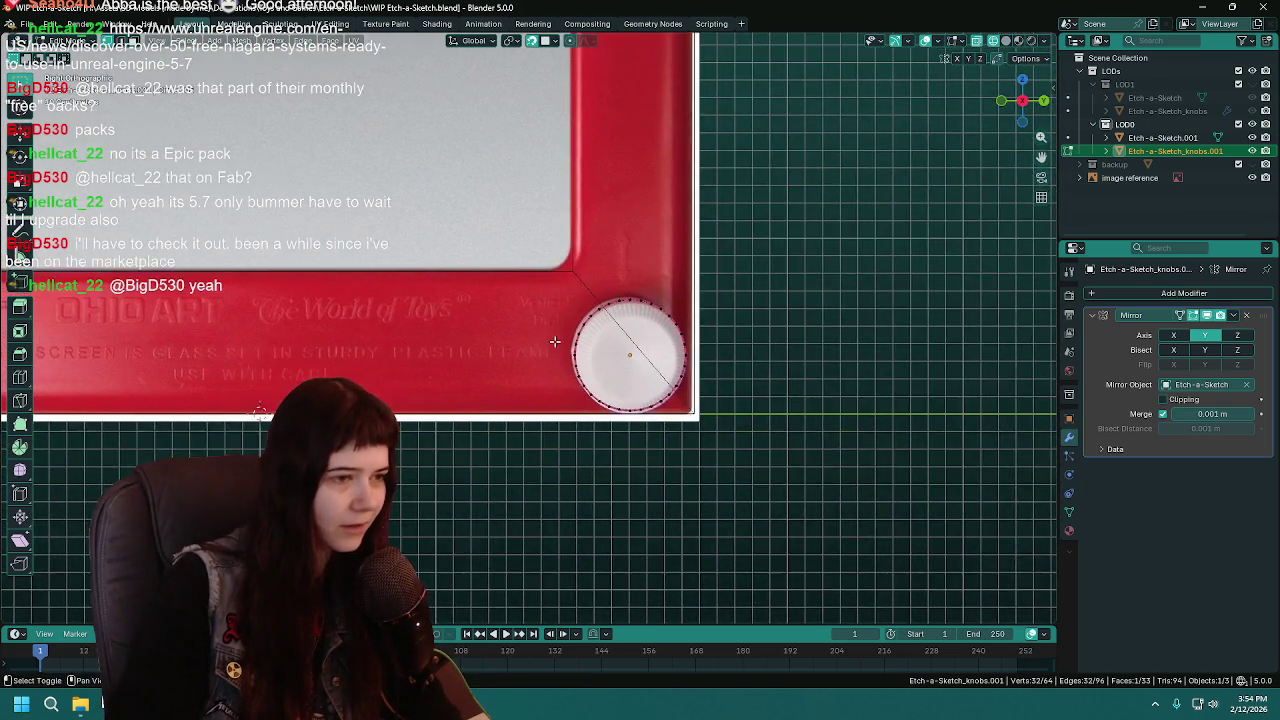
scroll(537, 305, up, 4)
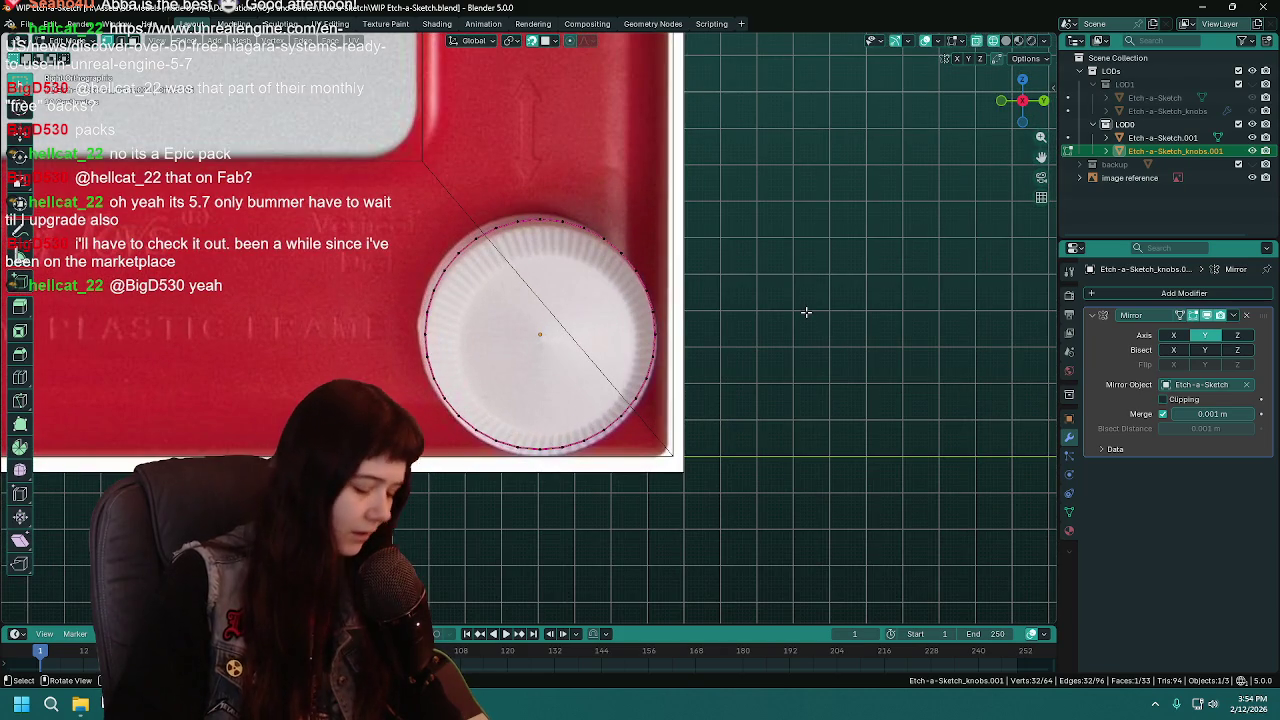
key(i)
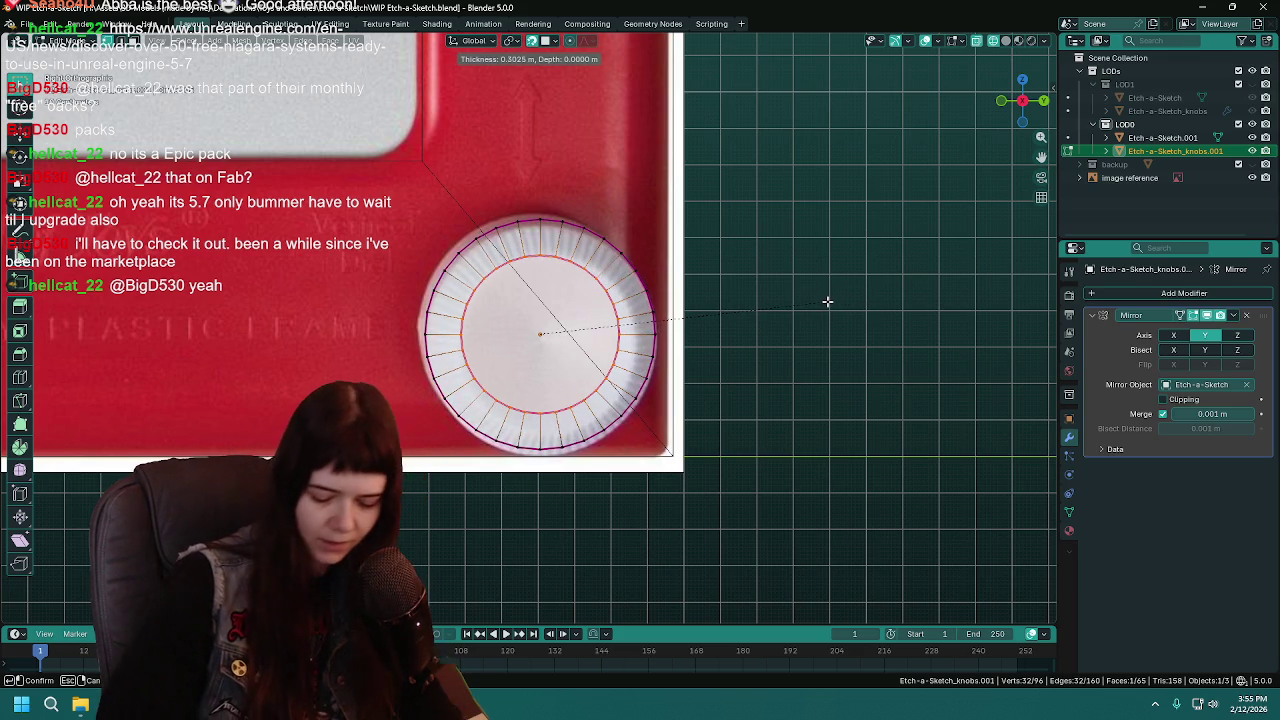
Confirm the first inset ring on the knob's front face and check it from an angle
click(827, 301)
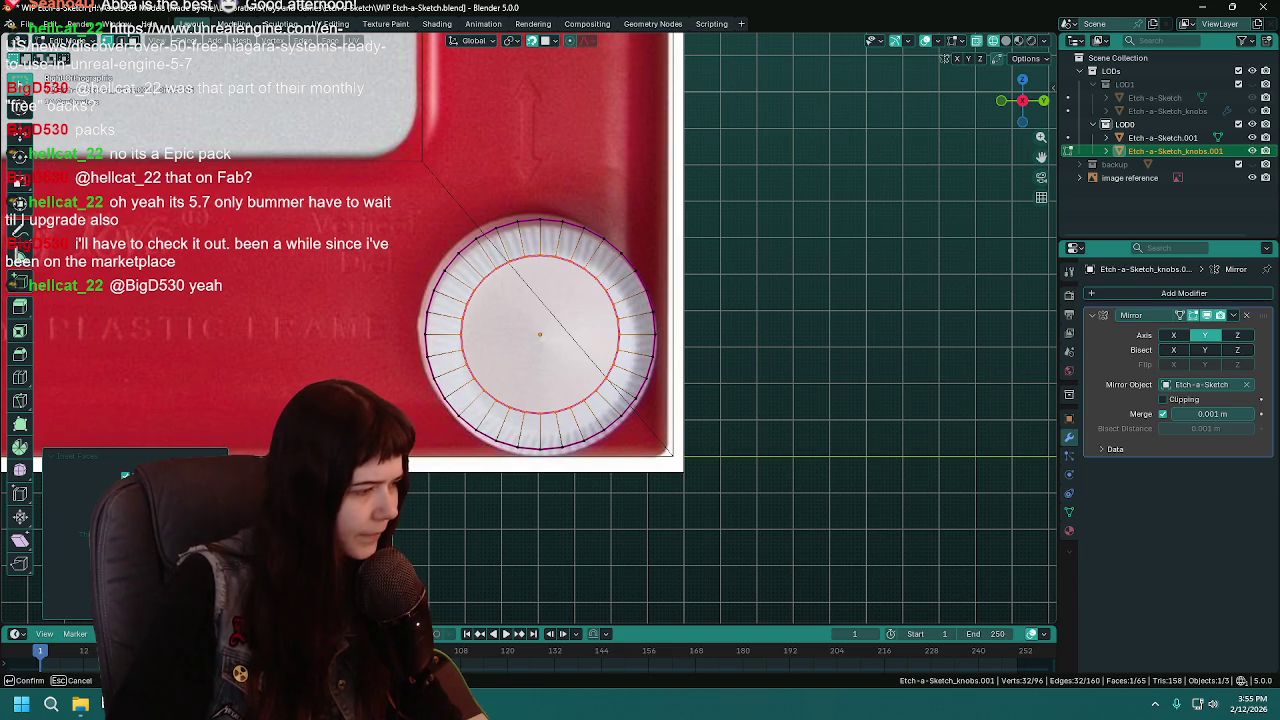
key(Return)
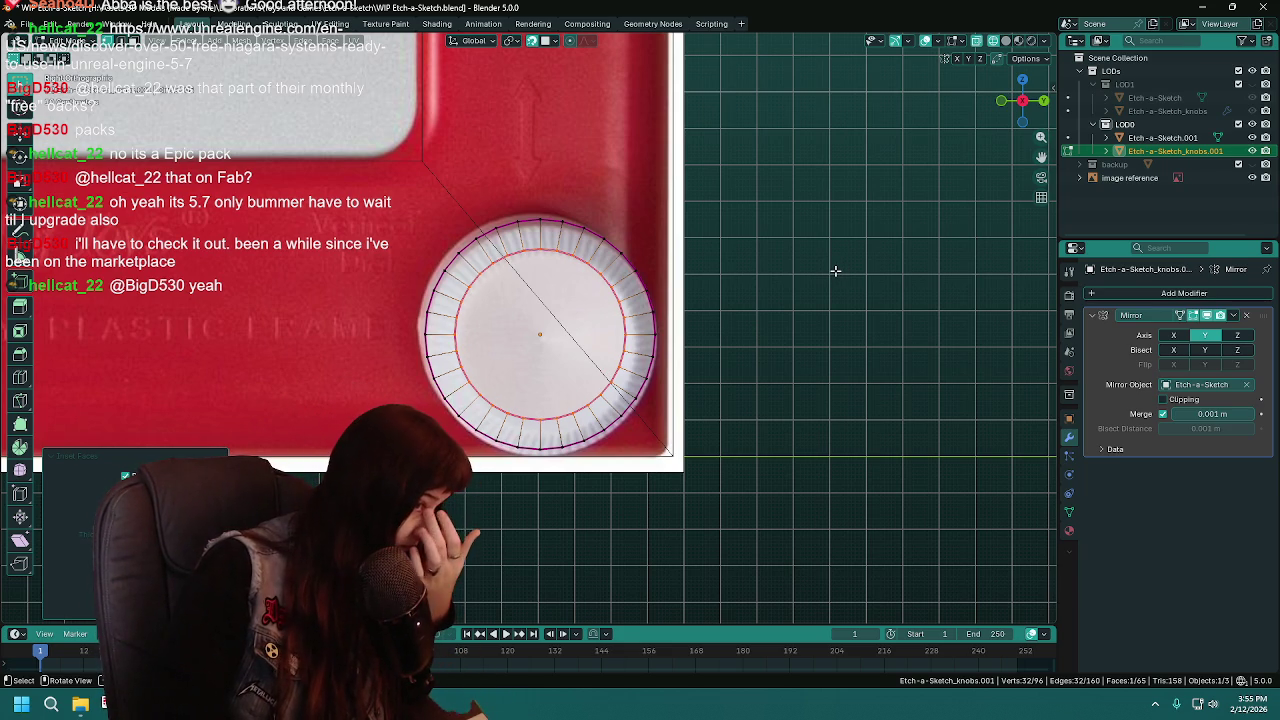
mouse_move(780, 340)
middle_down()
mouse_move(815, 348)
mouse_move(746, 343)
middle_up()
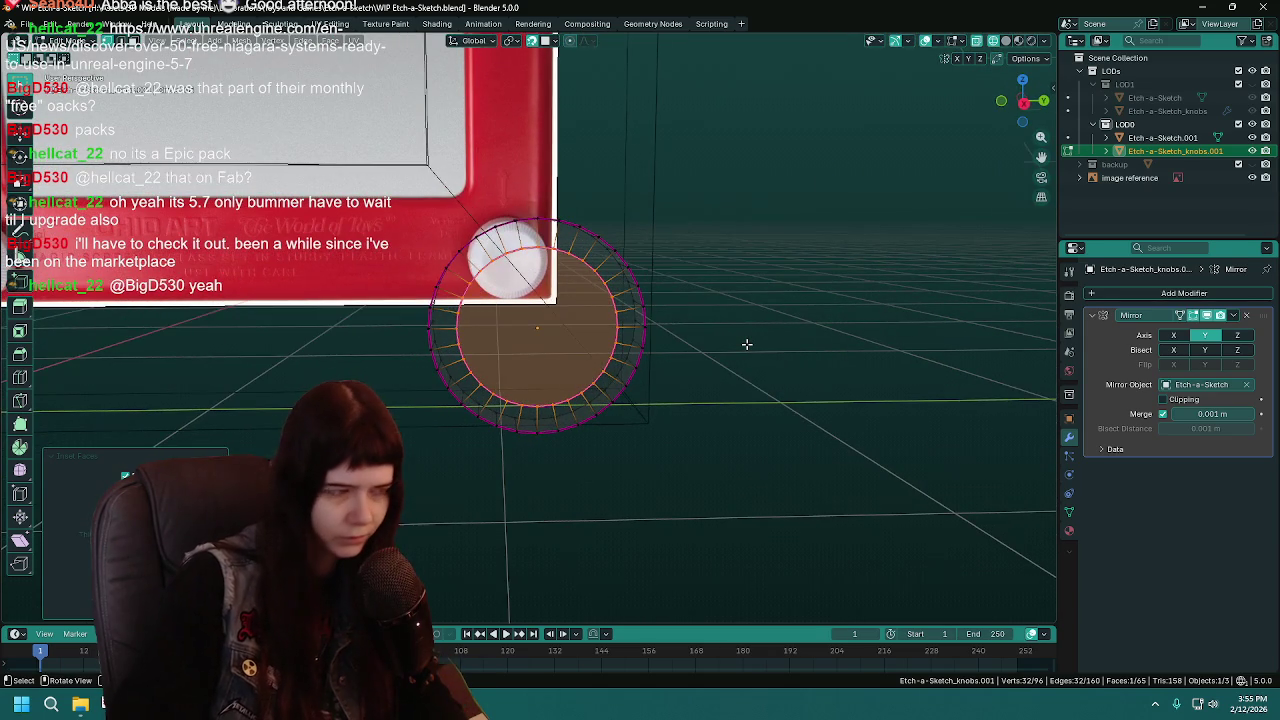
key(KP_1)
Return to the right-side orthographic view, centre the knob, and enter Edit Mode
key(KP_3)
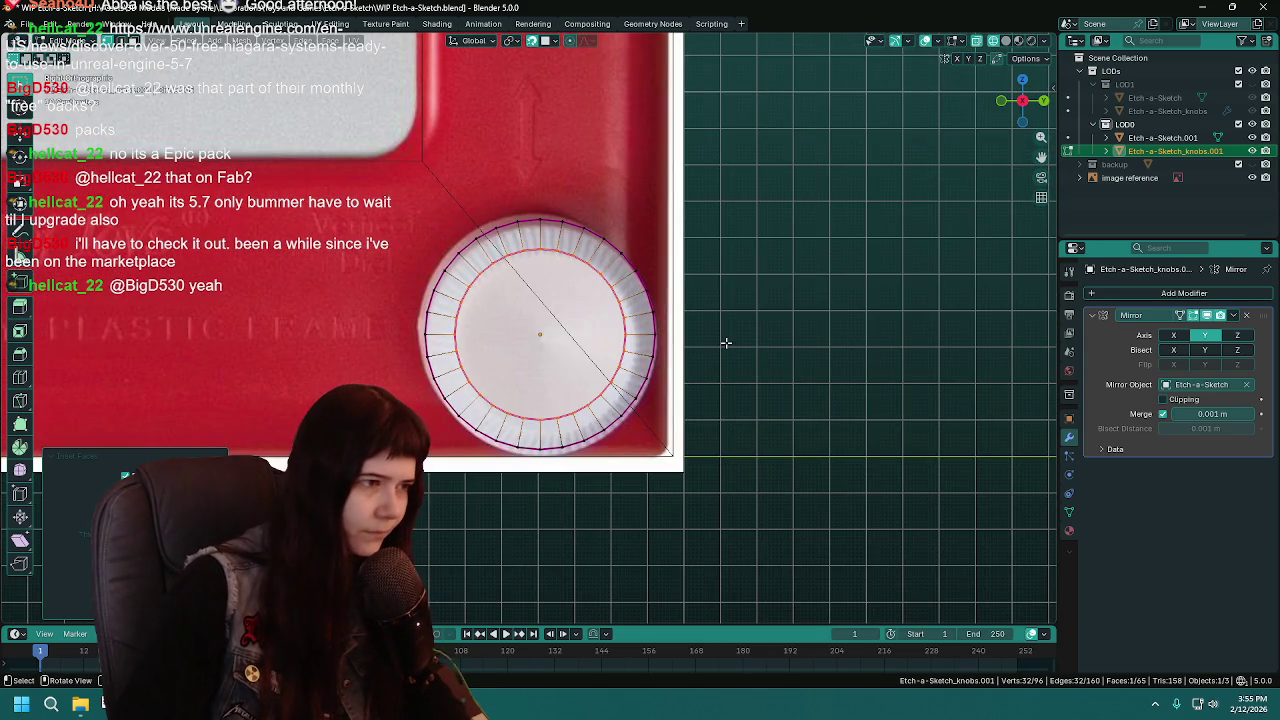
scroll(726, 346, down, 3)
scroll(721, 338, up, 2)
shift+middle_drag(632, 324, 349, 372)
scroll(349, 372, up, 4)
shift+middle_drag(628, 396, 516, 339)
scroll(516, 339, up, 2)
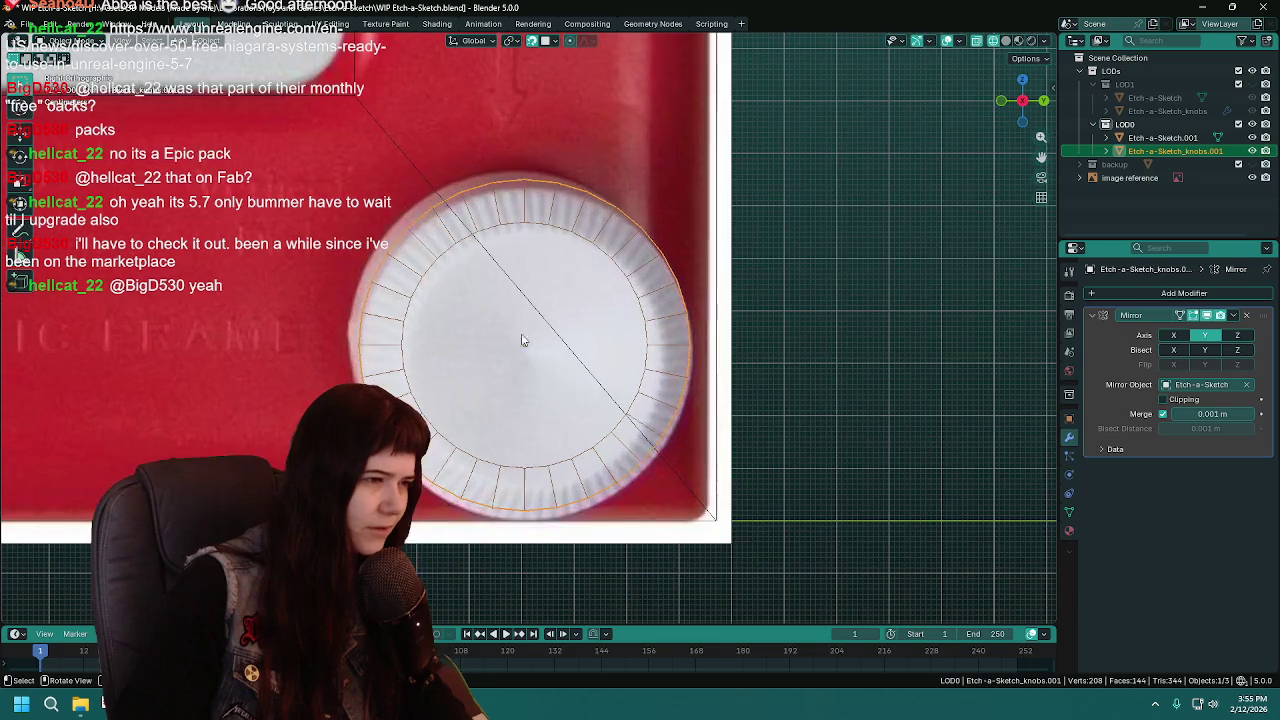
key(Tab)
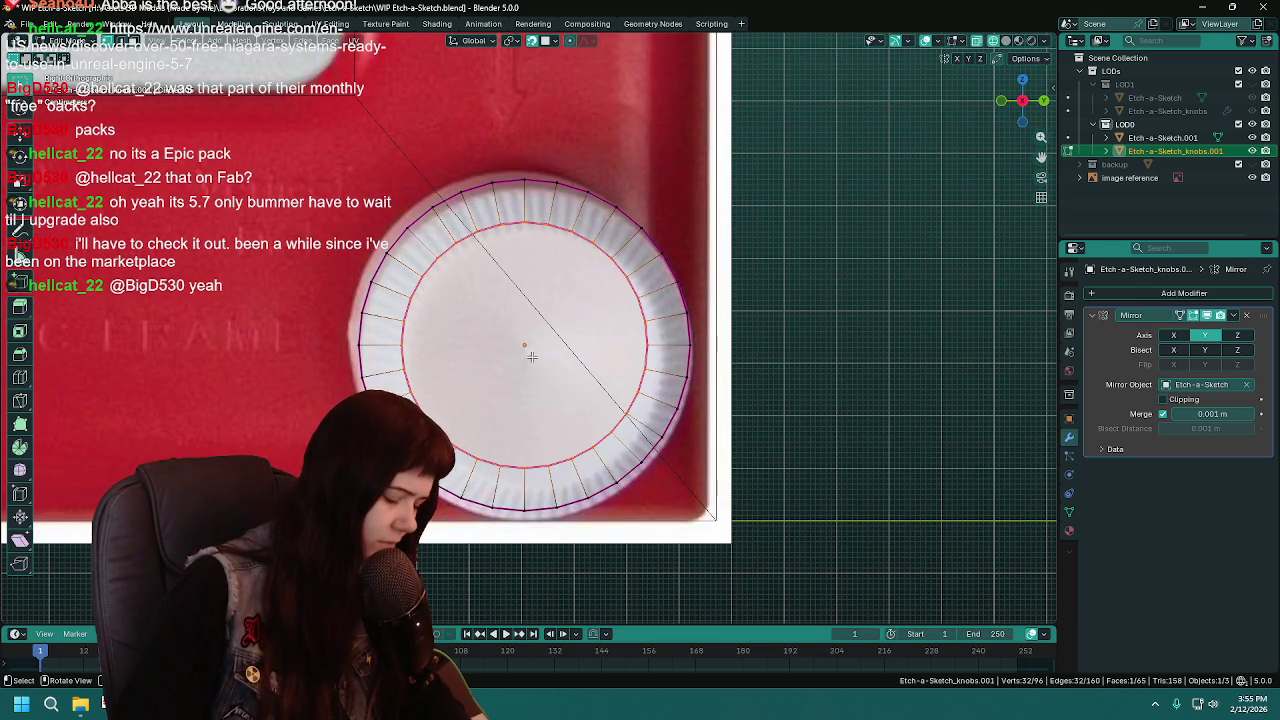
Inset the inner face again and merge the new ring At Center into one point
key(i)
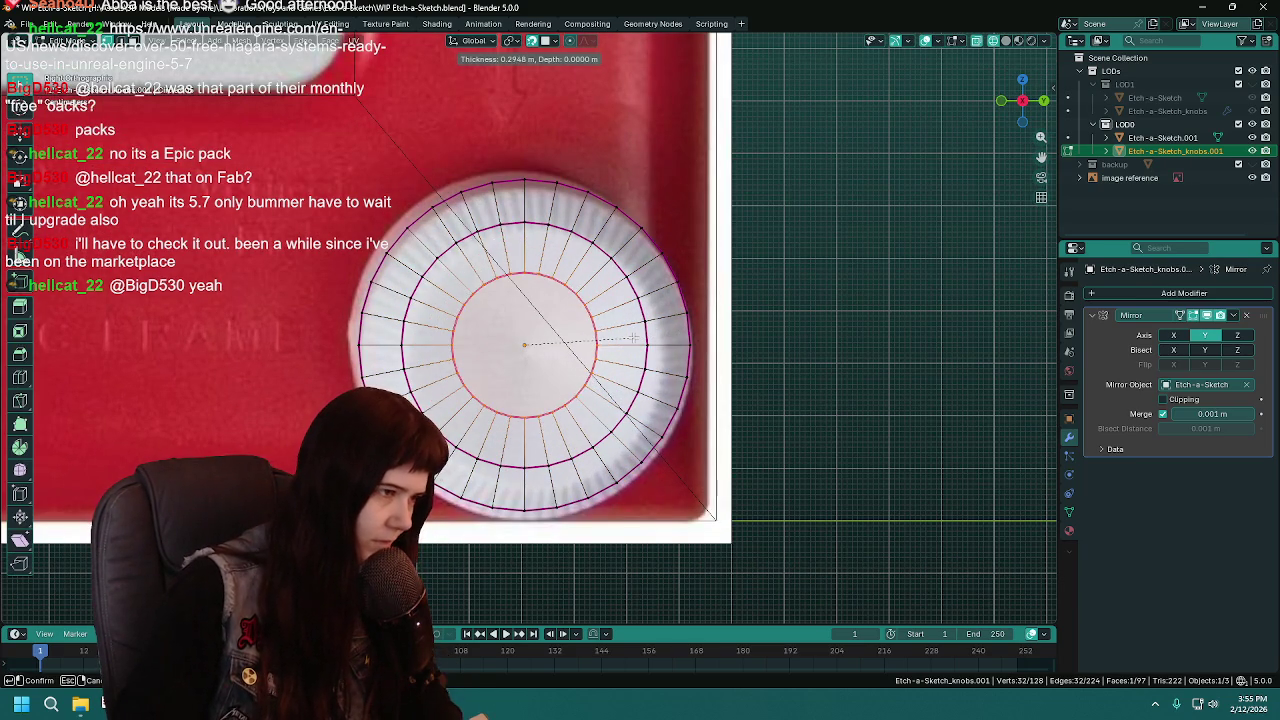
click(622, 338)
key(m)
click(600, 338)
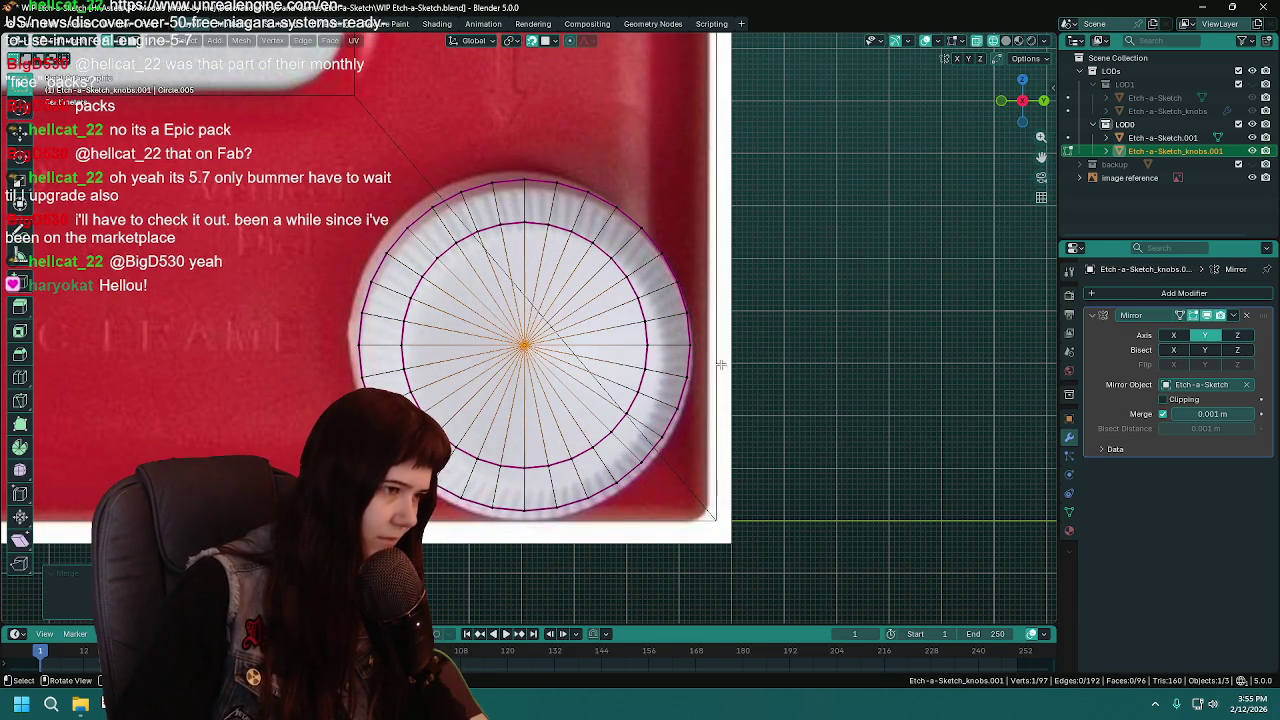
Check the knob from the side and switch the viewport to solid shading
key(Tab)
middle_drag(760, 371, 563, 397)
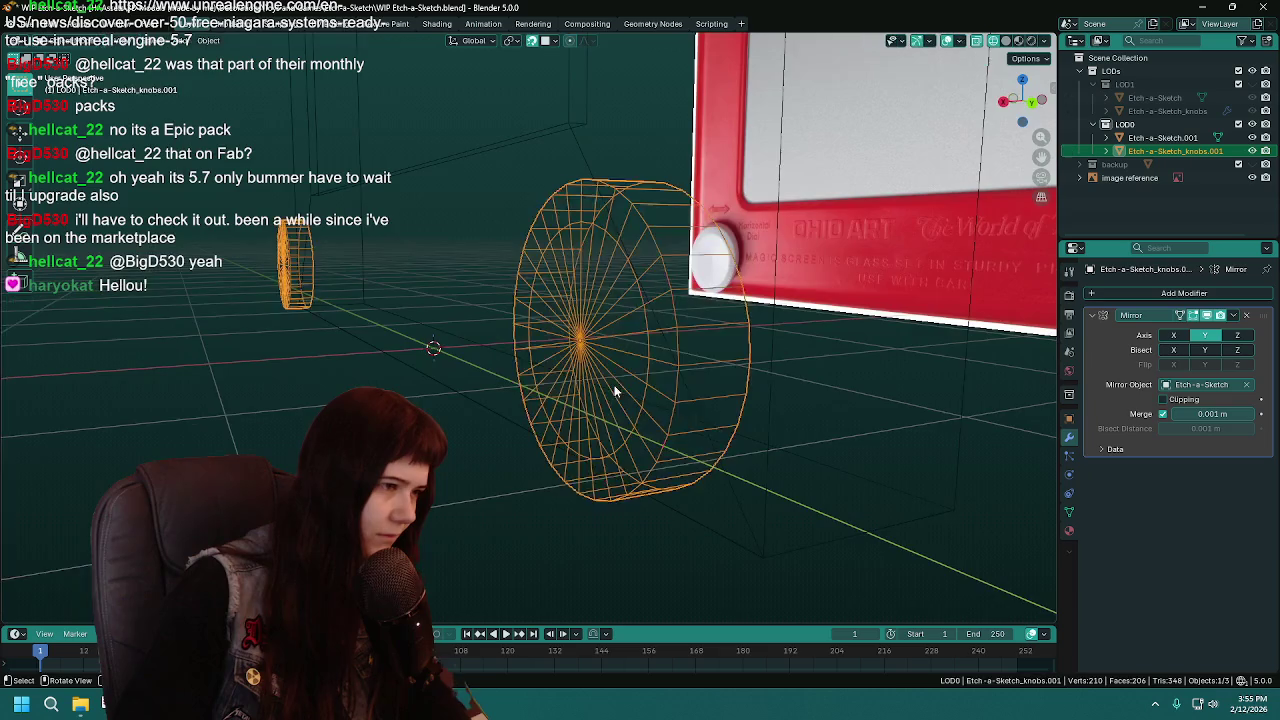
key(Tab)
key(z)
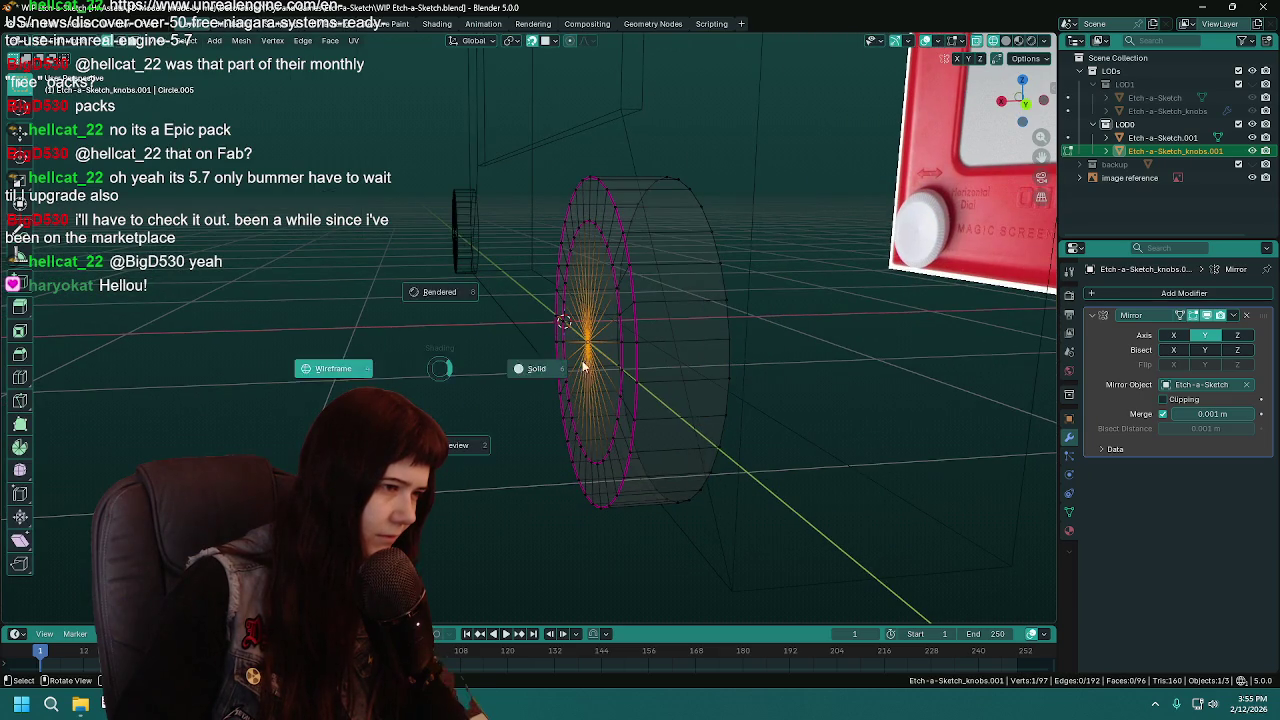
click(435, 371)
Move the centre point -0.02 along X to recess the knob's centre
key(g)
key(y)
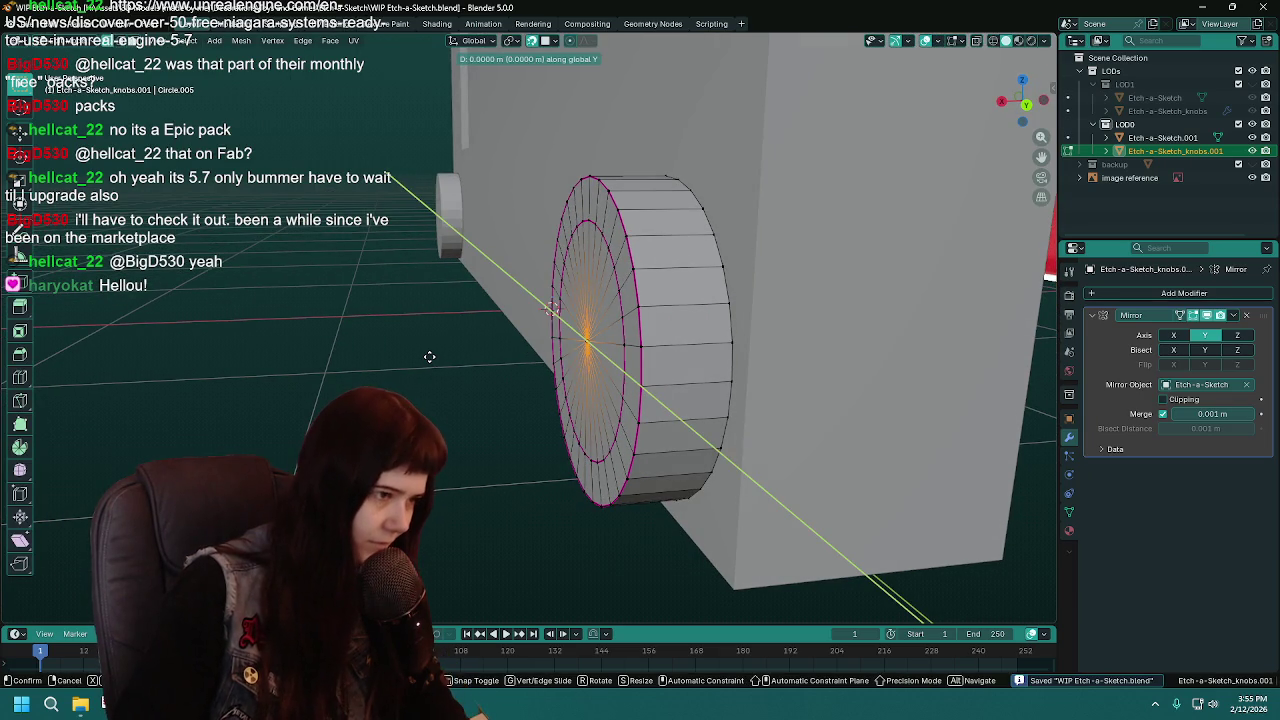
key(x)
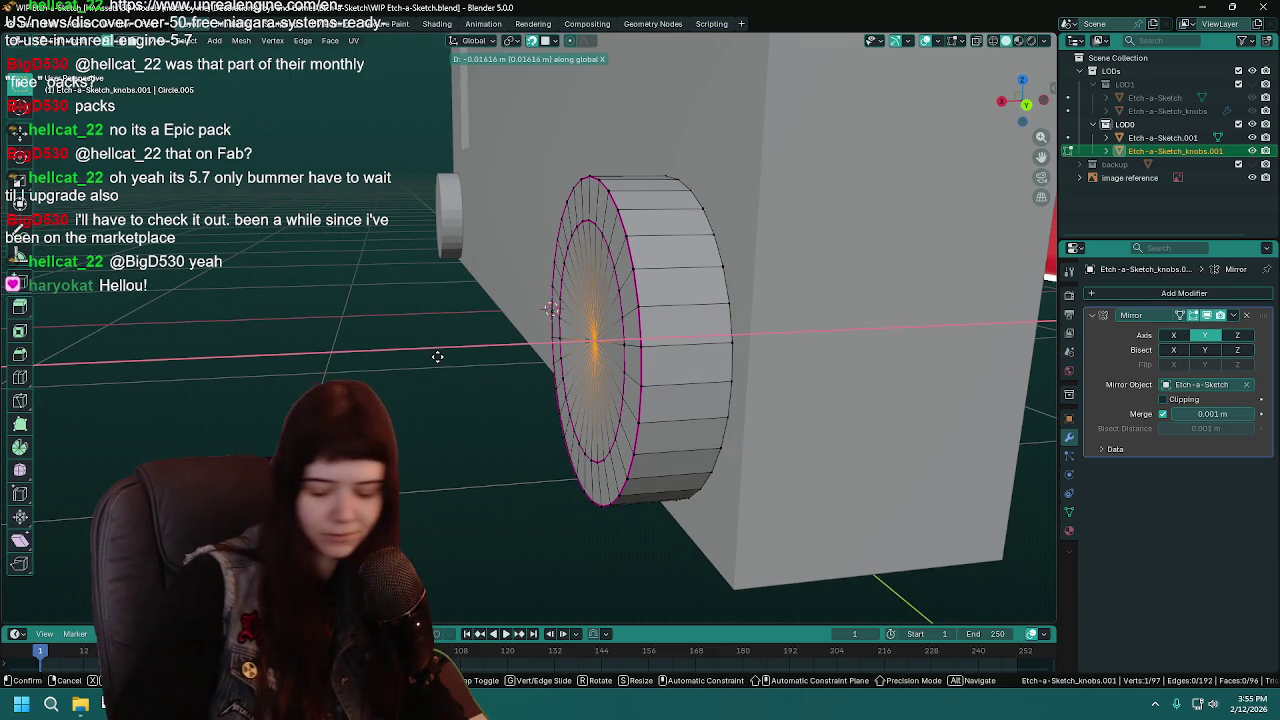
text(-.01)
key(BackSpace)
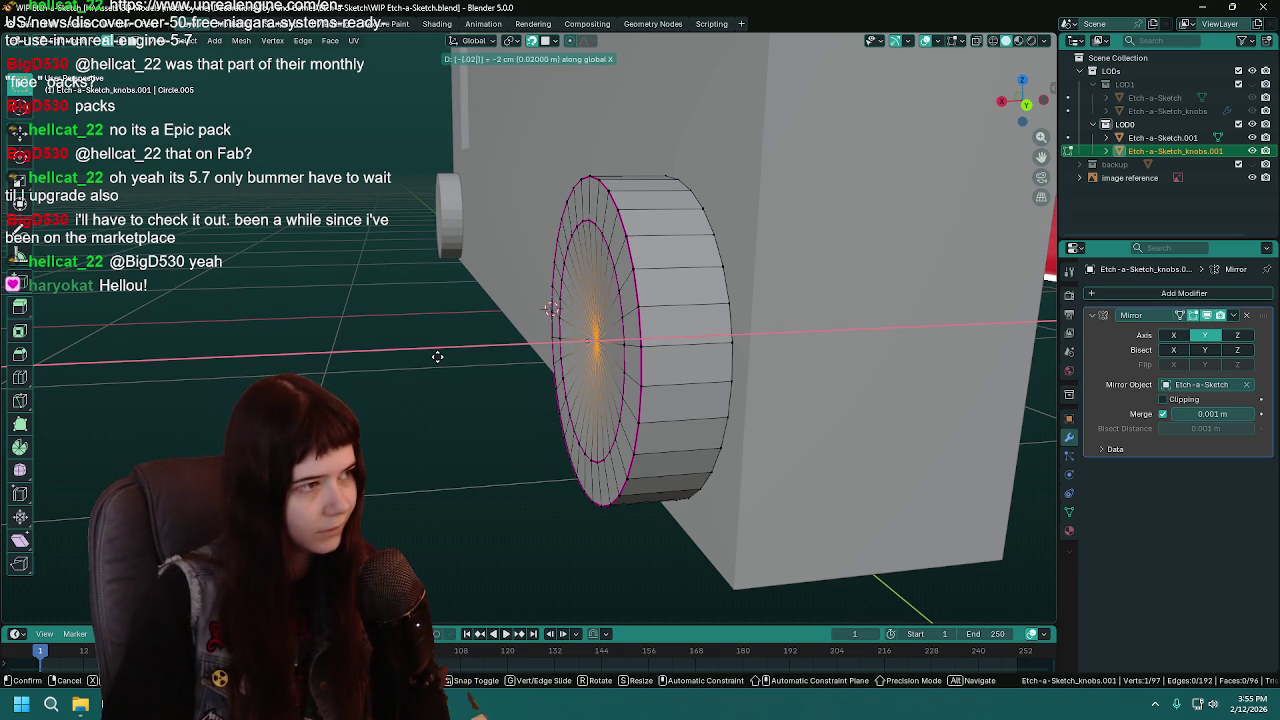
key(BackSpace)
key(Return)
mouse_move(437, 357)
middle_down()
mouse_move(657, 309)
mouse_move(691, 366)
middle_up()
key(Tab)
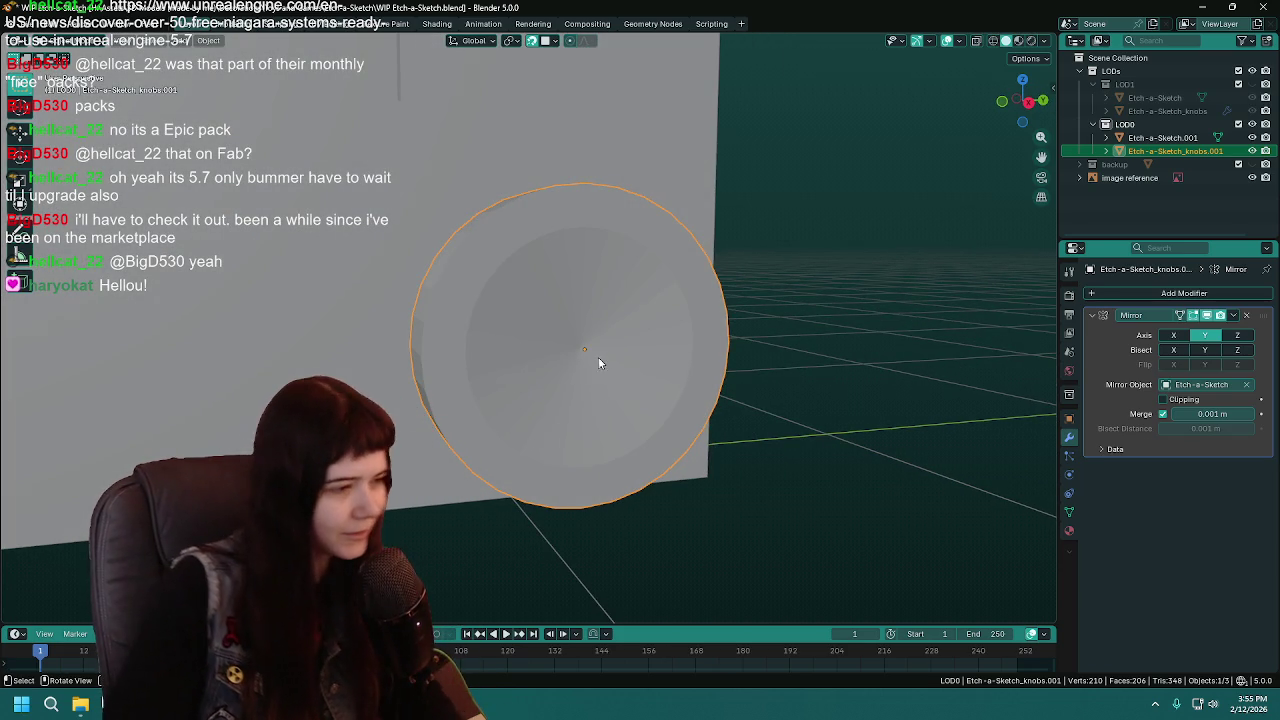
View the knob in right orthographic X-ray against the reference photo, testing a move along X
key(Tab)
key(KP_3)
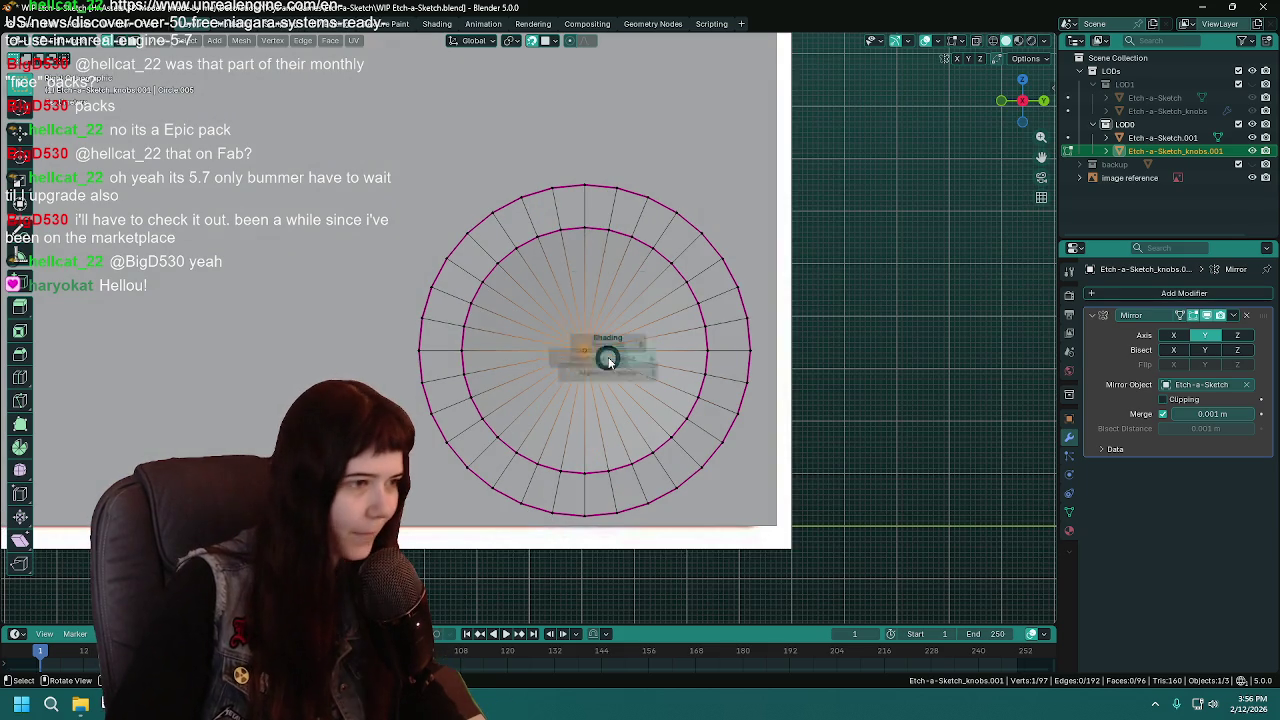
key(shift+z)
scroll(579, 344, up, 1)
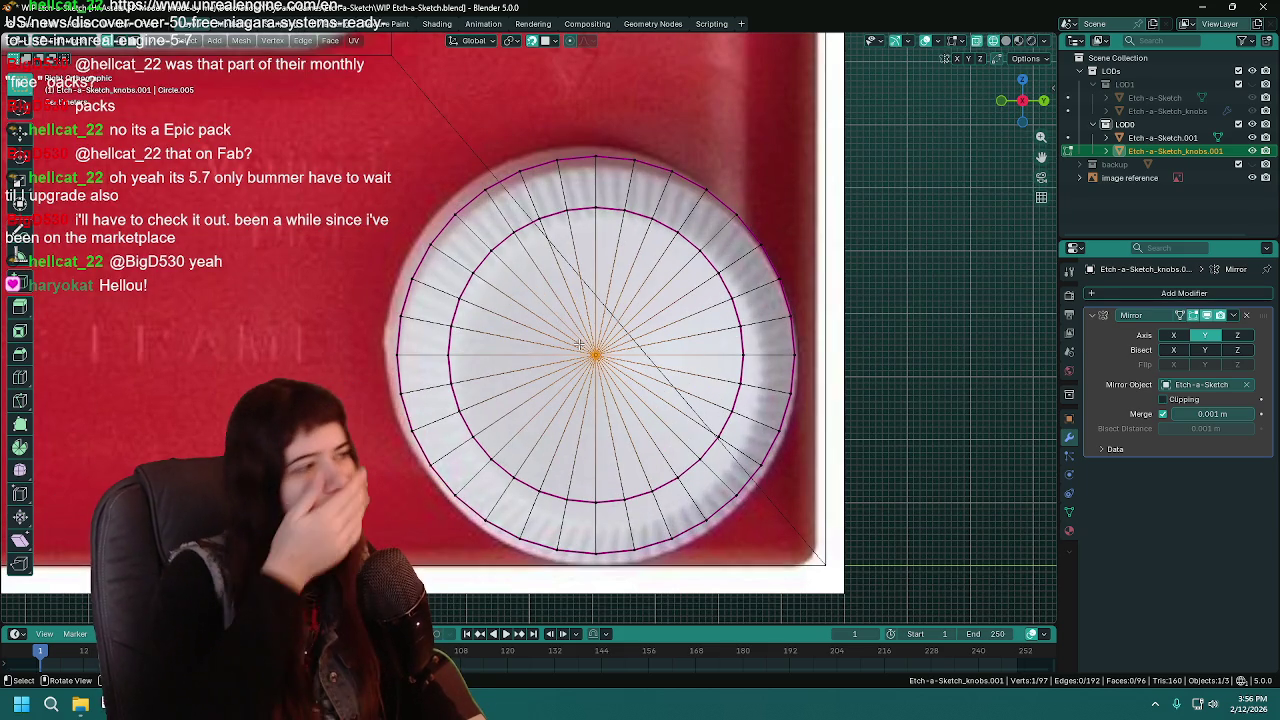
key(Tab)
scroll(787, 378, down, 3)
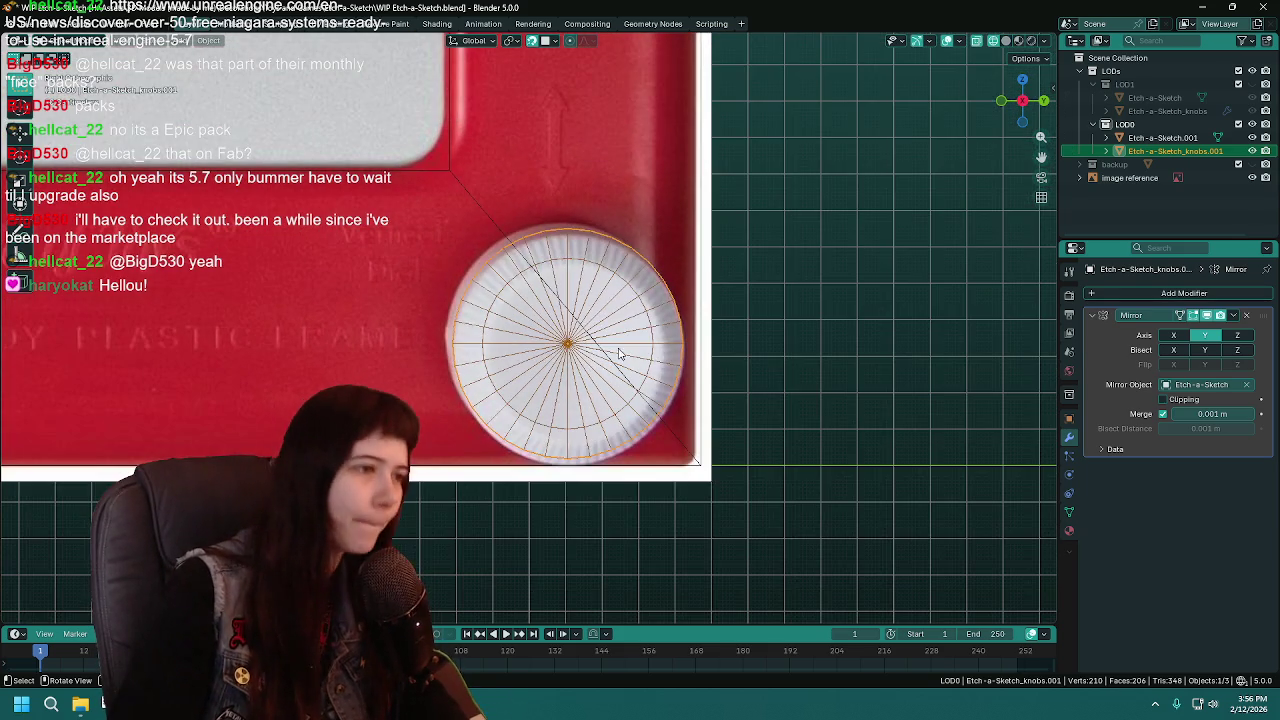
key(g)
key(x)
key(x)
key(x)
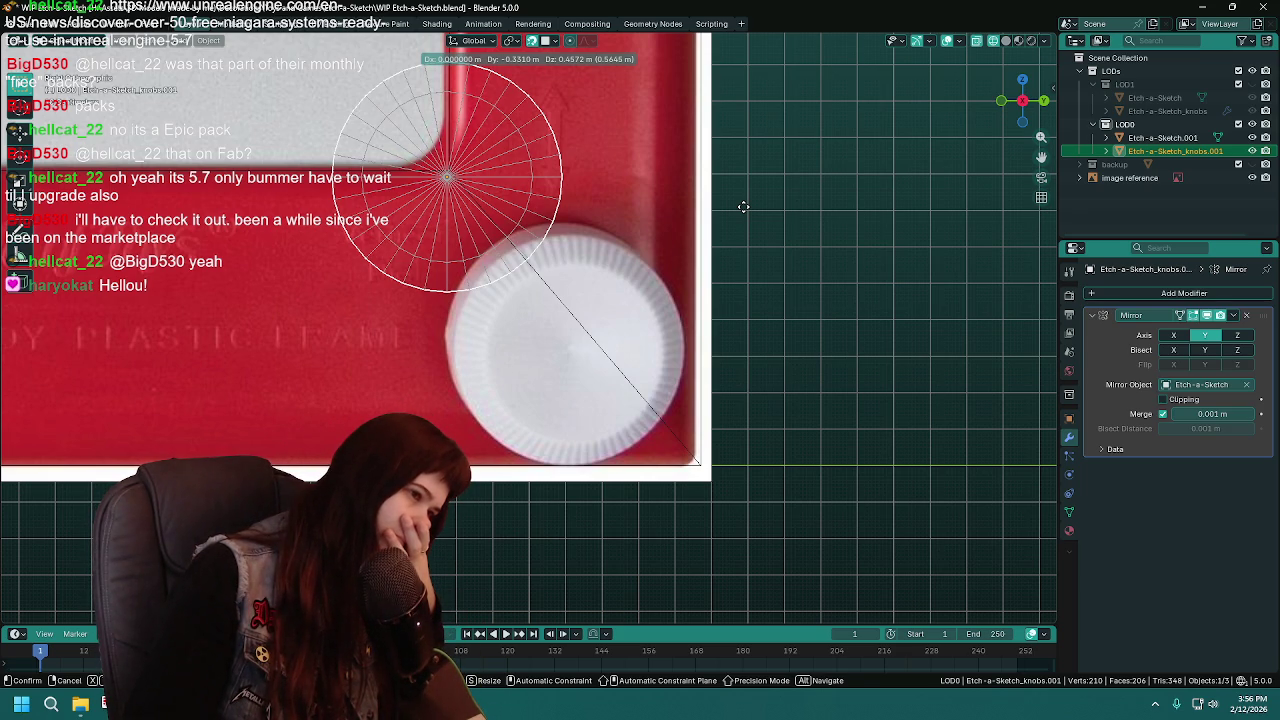
key(Escape)
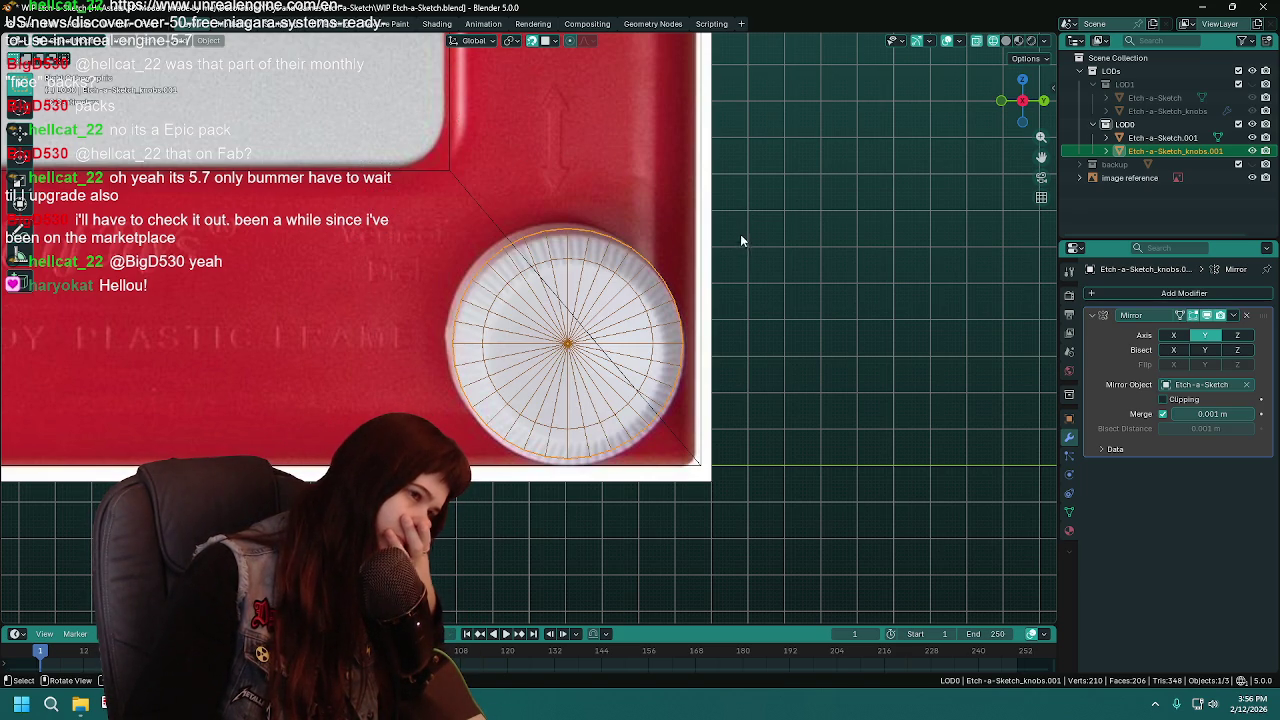
key(g)
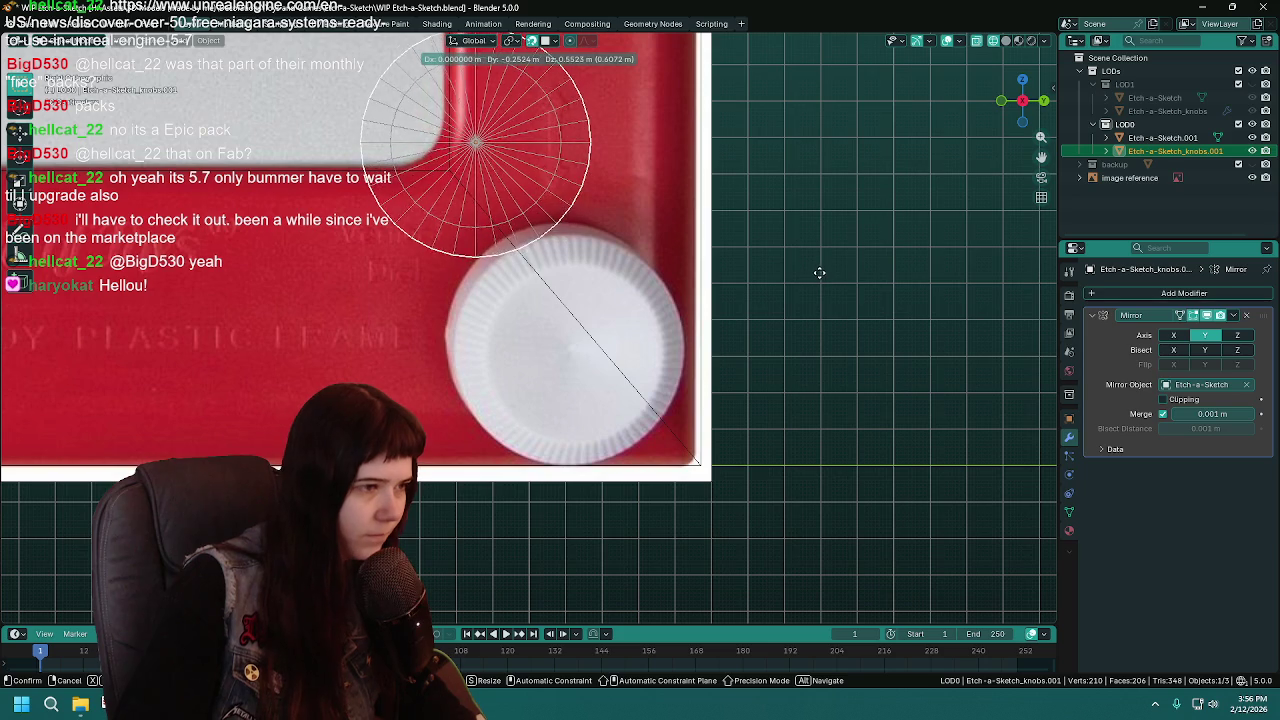
key(Escape)
Select the knob's outer vertex ring and place the knob over the reference knob
key(Tab)
mouse_move(808, 259)
middle_down()
mouse_move(684, 340)
mouse_move(574, 334)
mouse_move(691, 328)
middle_up()
alt+click(574, 334)
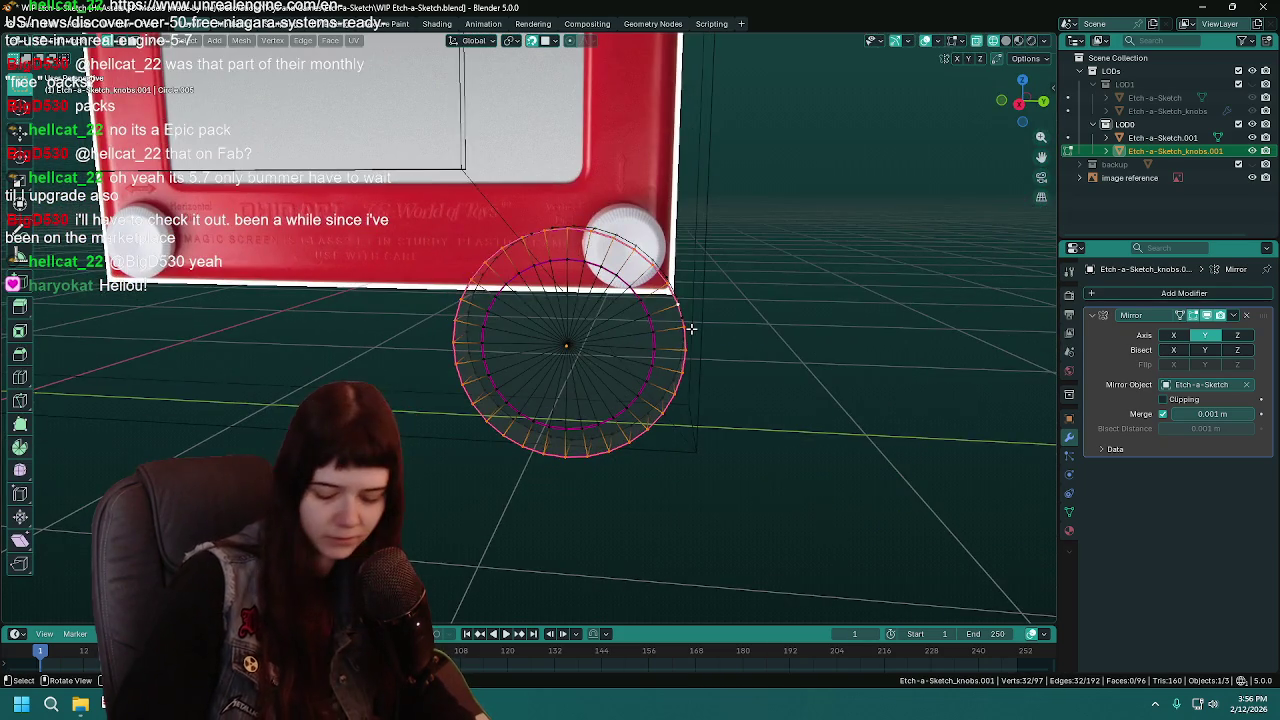
key(KP_1)
key(Tab)
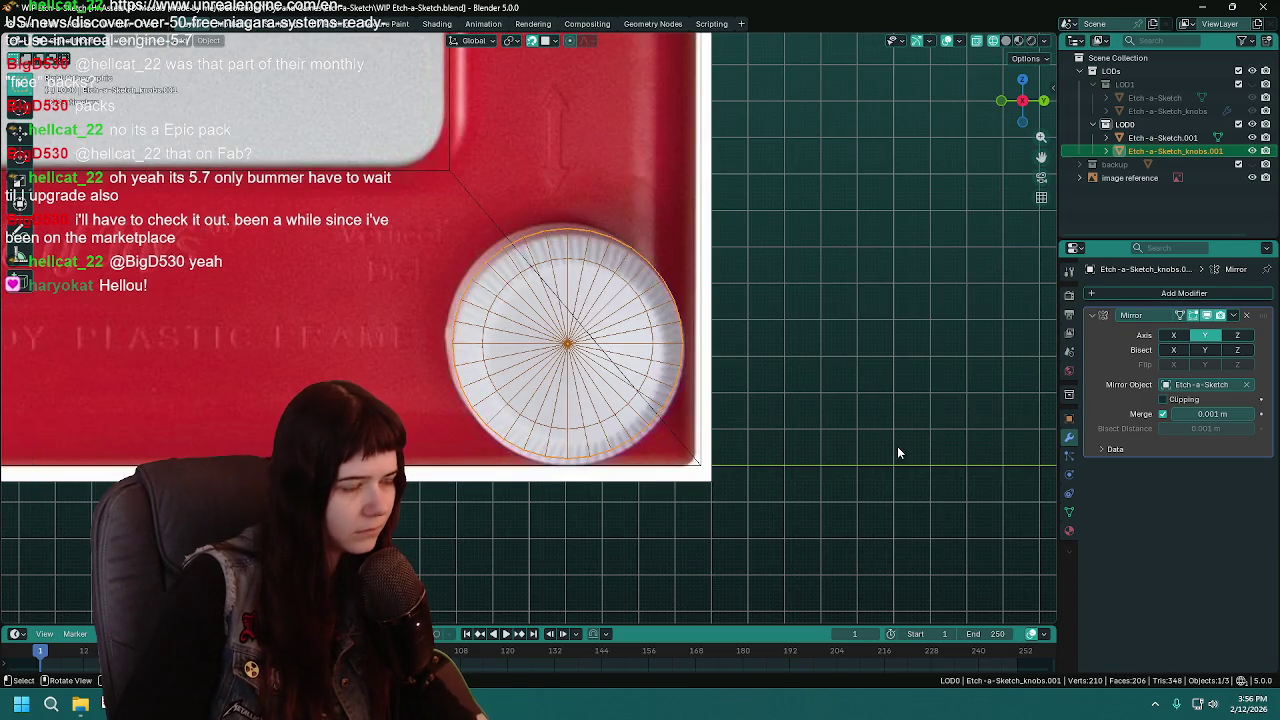
key(g)
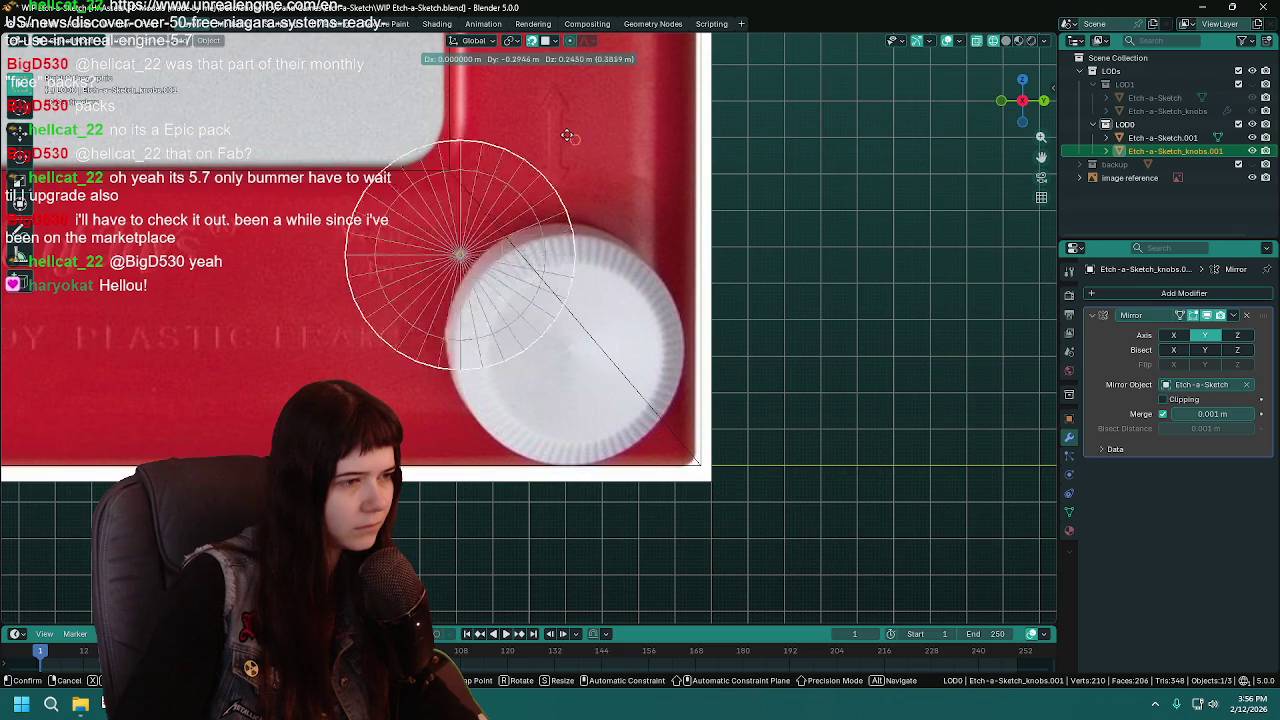
click(620, 232)
Pull the knob's outer ring back slightly along X
mouse_move(620, 232)
middle_down()
mouse_move(823, 413)
mouse_move(464, 426)
mouse_move(403, 403)
middle_up()
key(Tab)
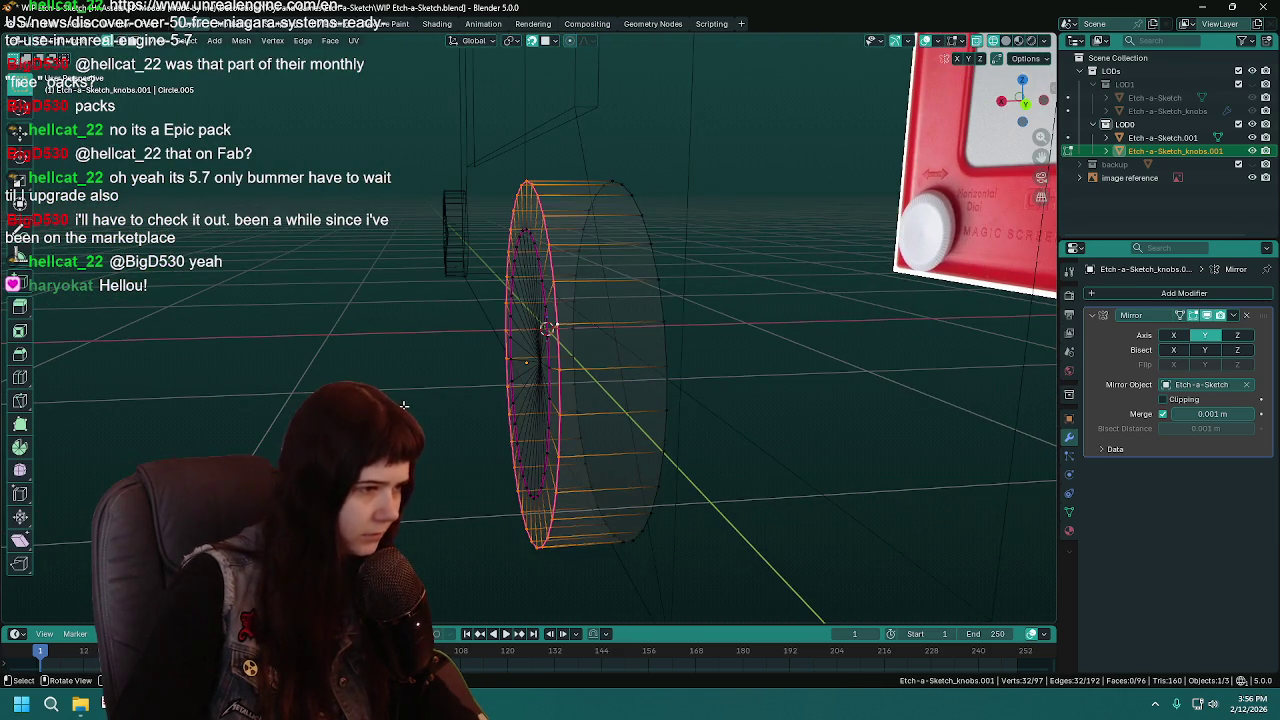
key(g)
key(x)
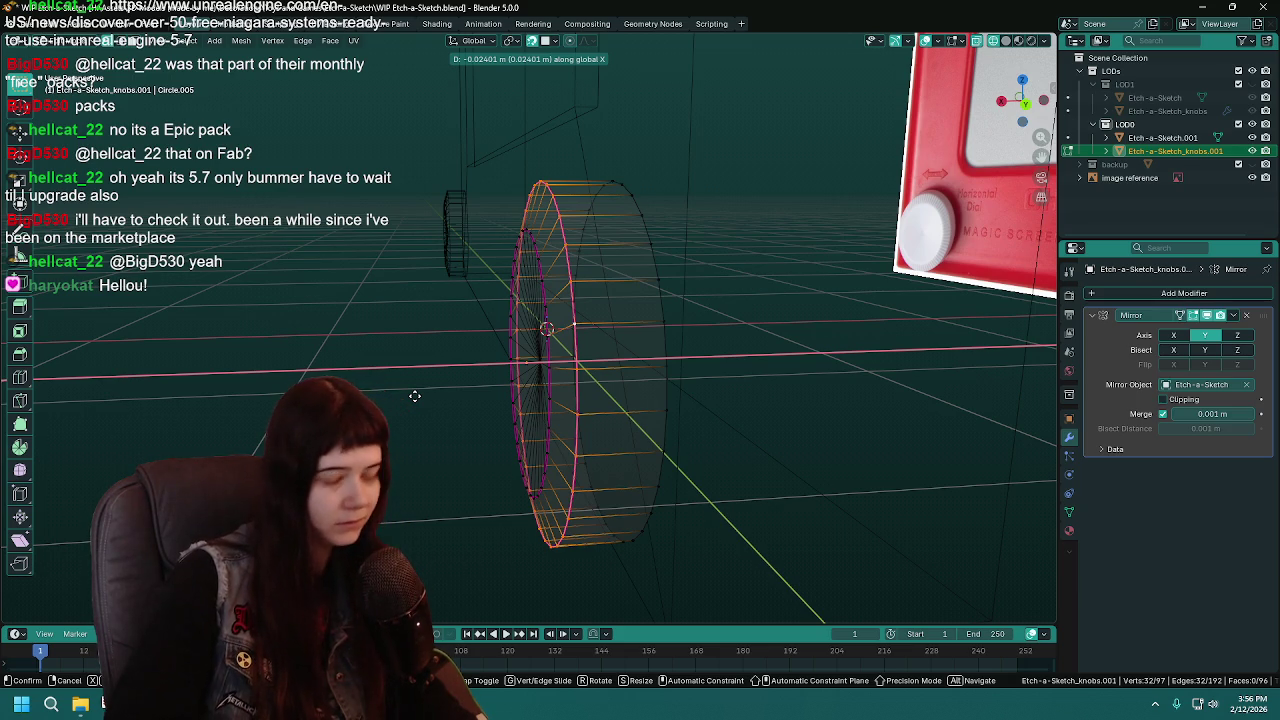
click(414, 395)
Return to Object Mode and inspect the framed knob in solid and right-side views
key(Tab)
key(shift+z)
key(KP_Decimal)
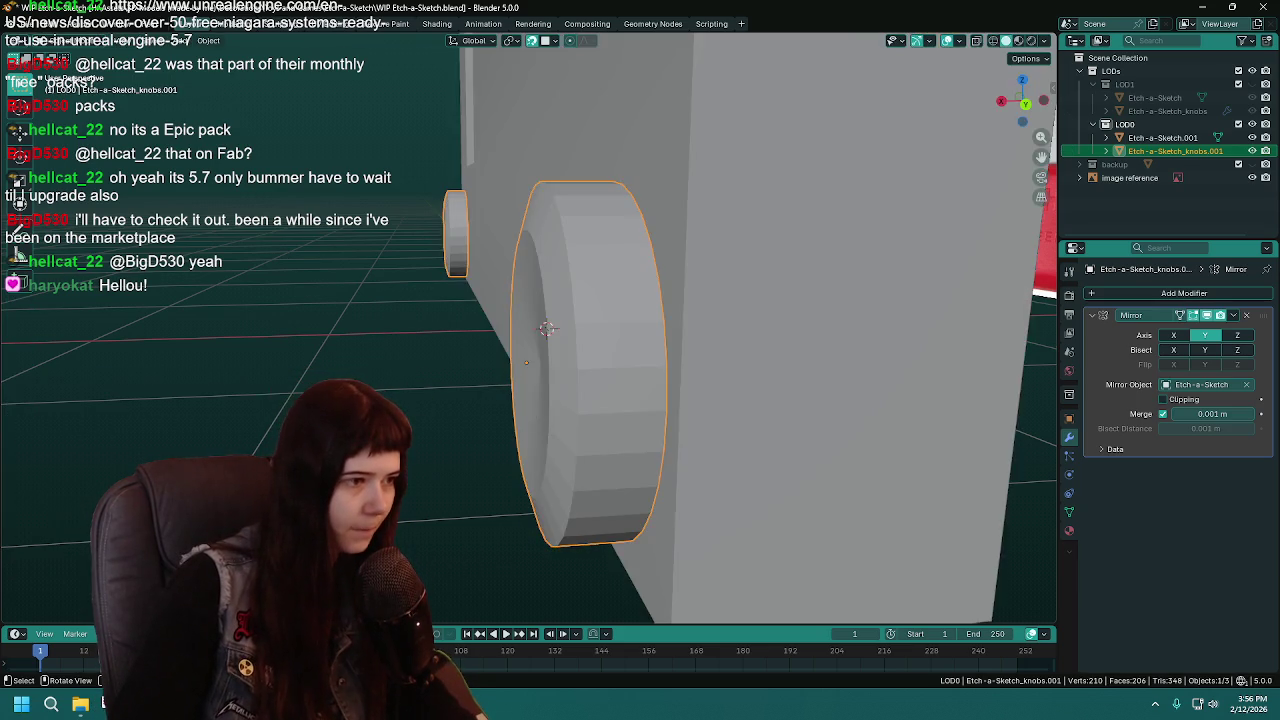
middle_drag(414, 396, 503, 386)
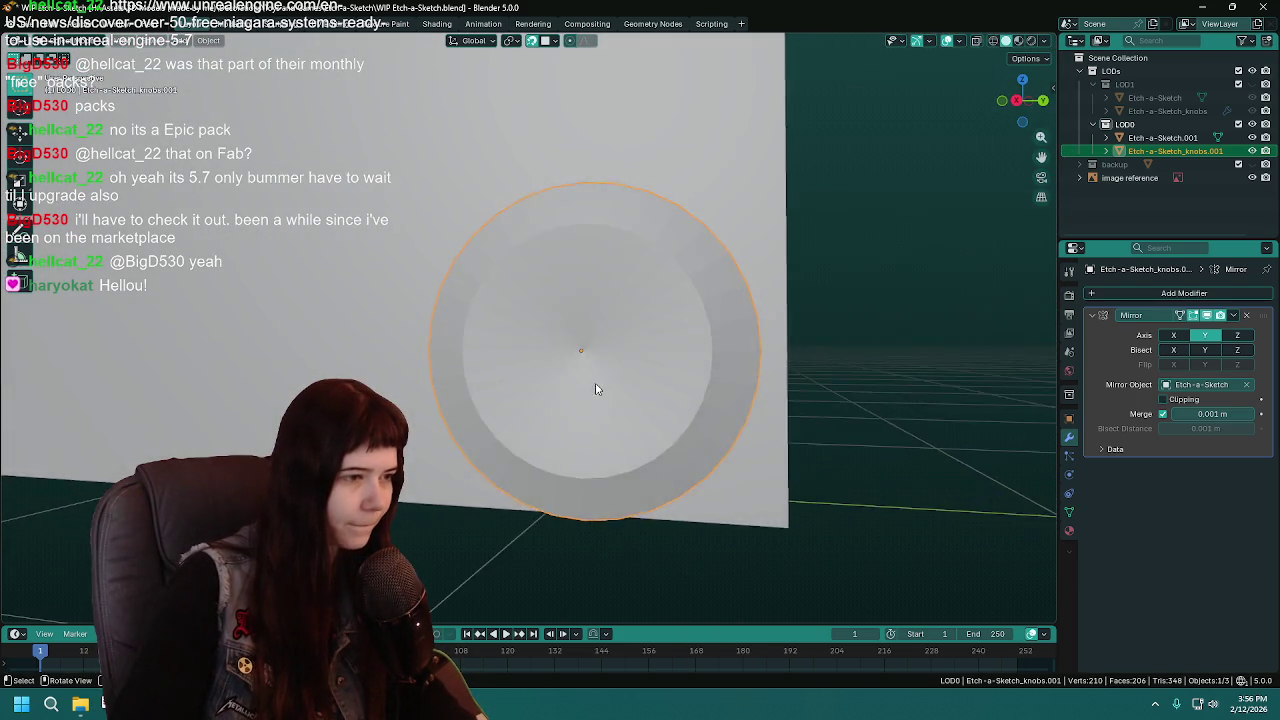
mouse_move(595, 389)
middle_down()
mouse_move(491, 387)
mouse_move(567, 399)
middle_up()
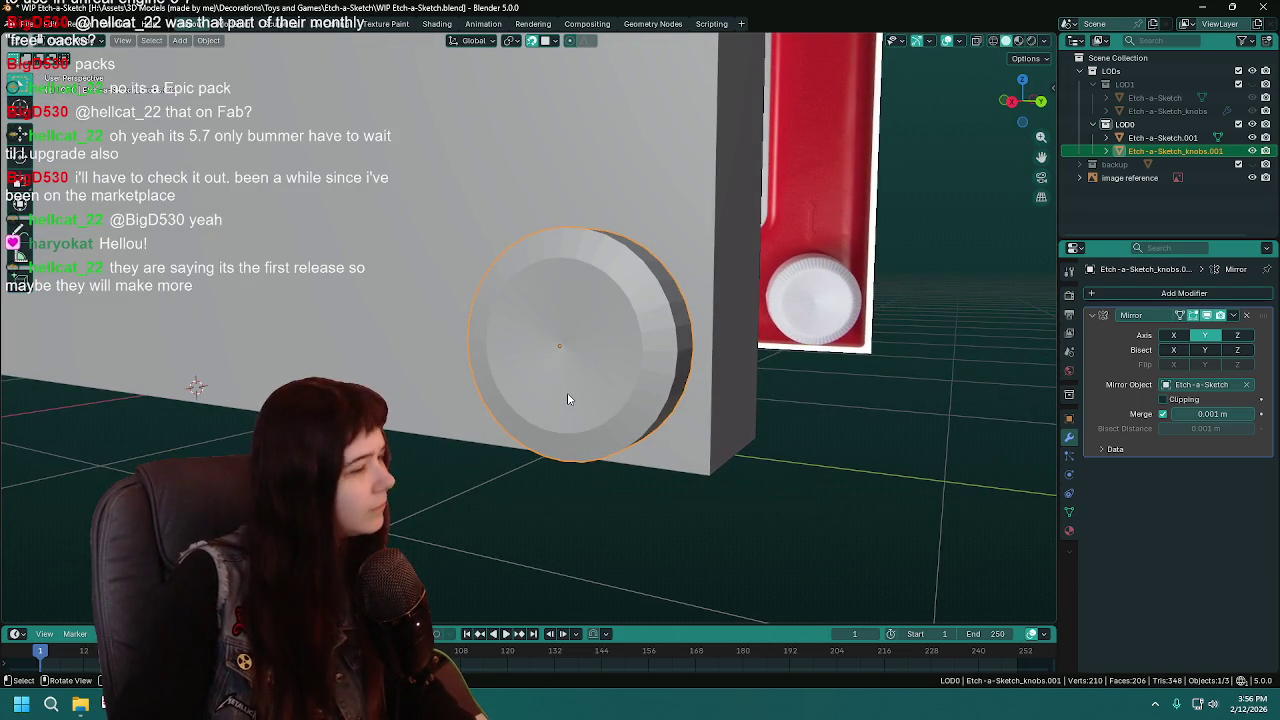
key(KP_3)
key(shift+z)
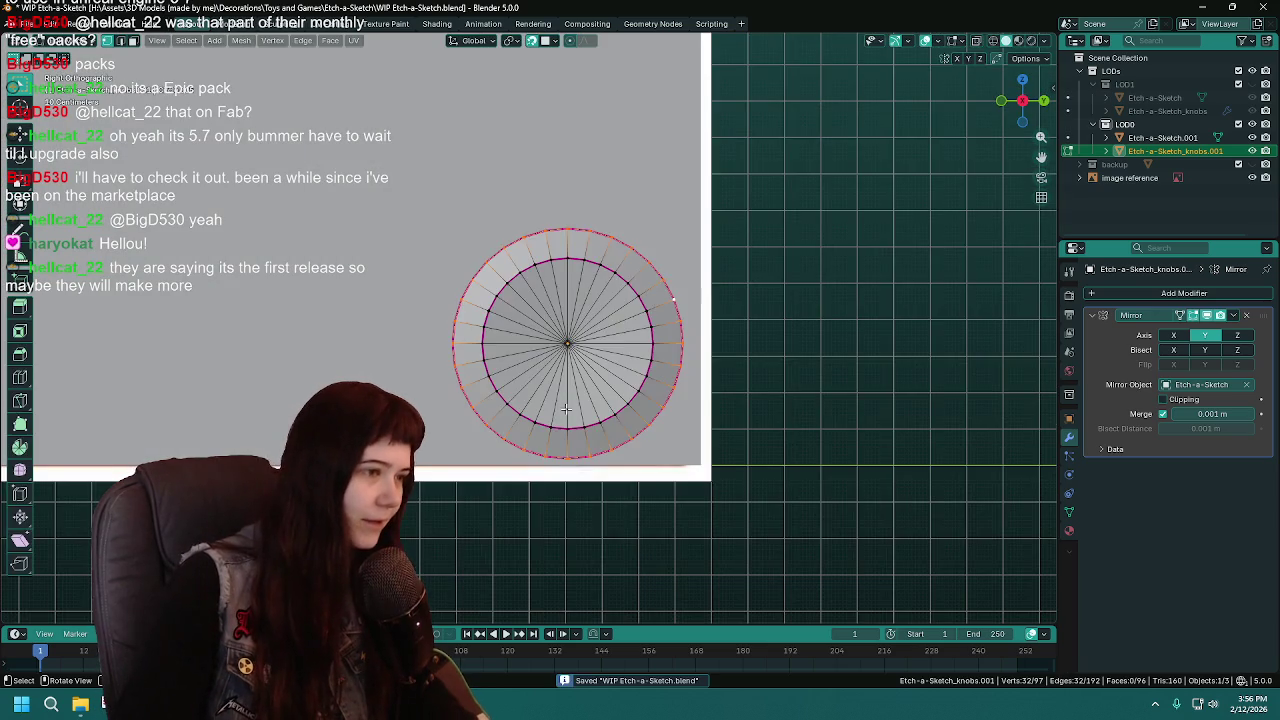
key(shift+z)
key(ctrl+s)
key(ctrl+z)
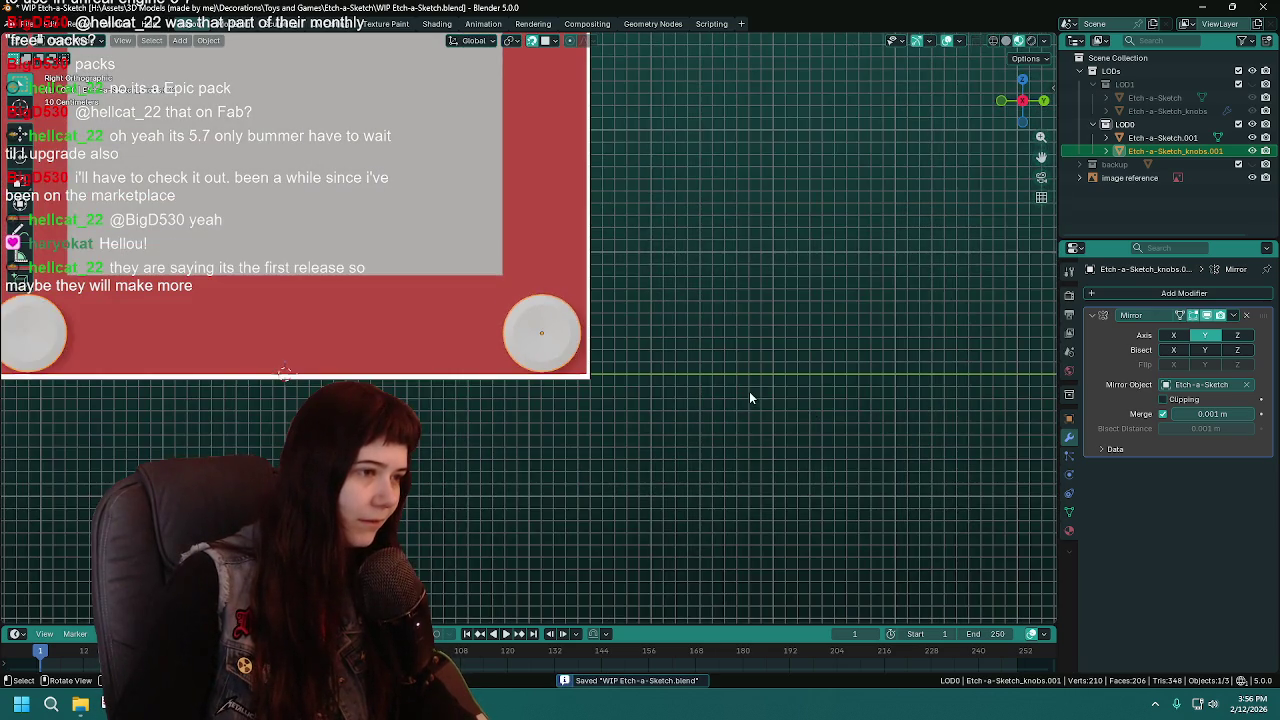
middle_drag(602, 419, 665, 419)
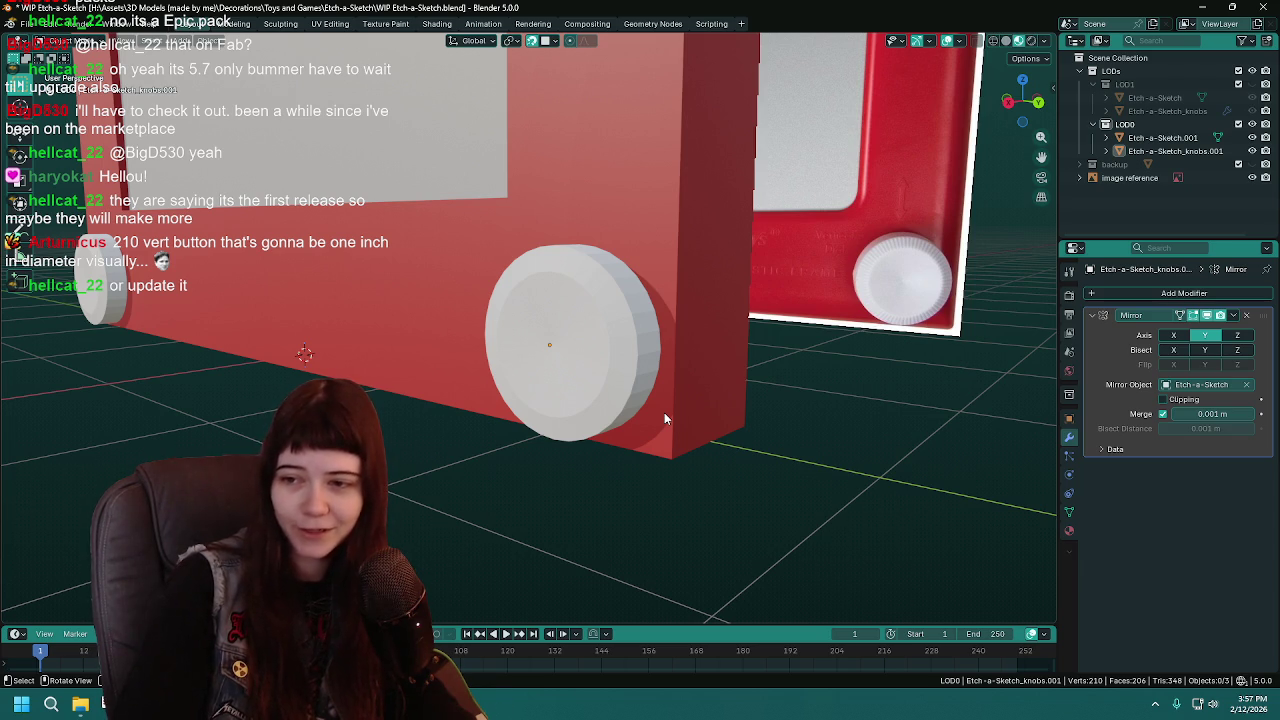
scroll(664, 412, down, 4)
scroll(640, 420, up, 4)
middle_drag(626, 428, 671, 394)
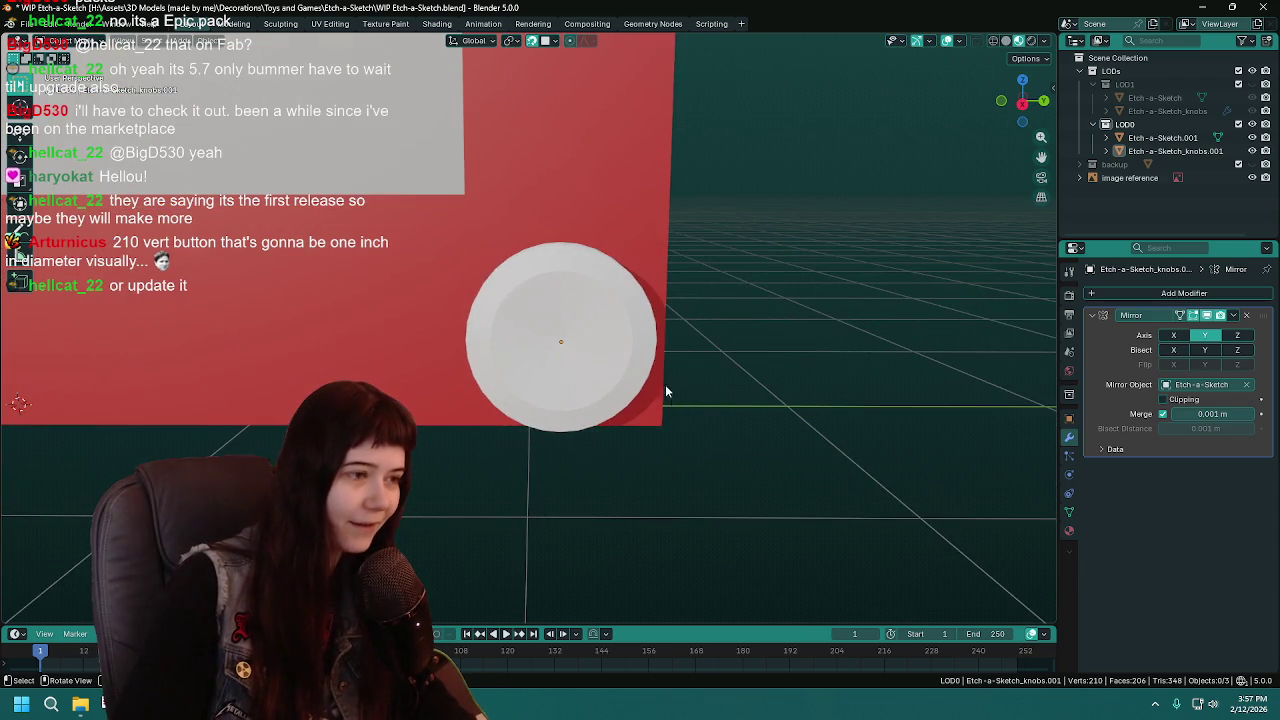
click(620, 357)
scroll(620, 357, down, 3)
scroll(620, 357, up, 3)
middle_drag(620, 357, 535, 350)
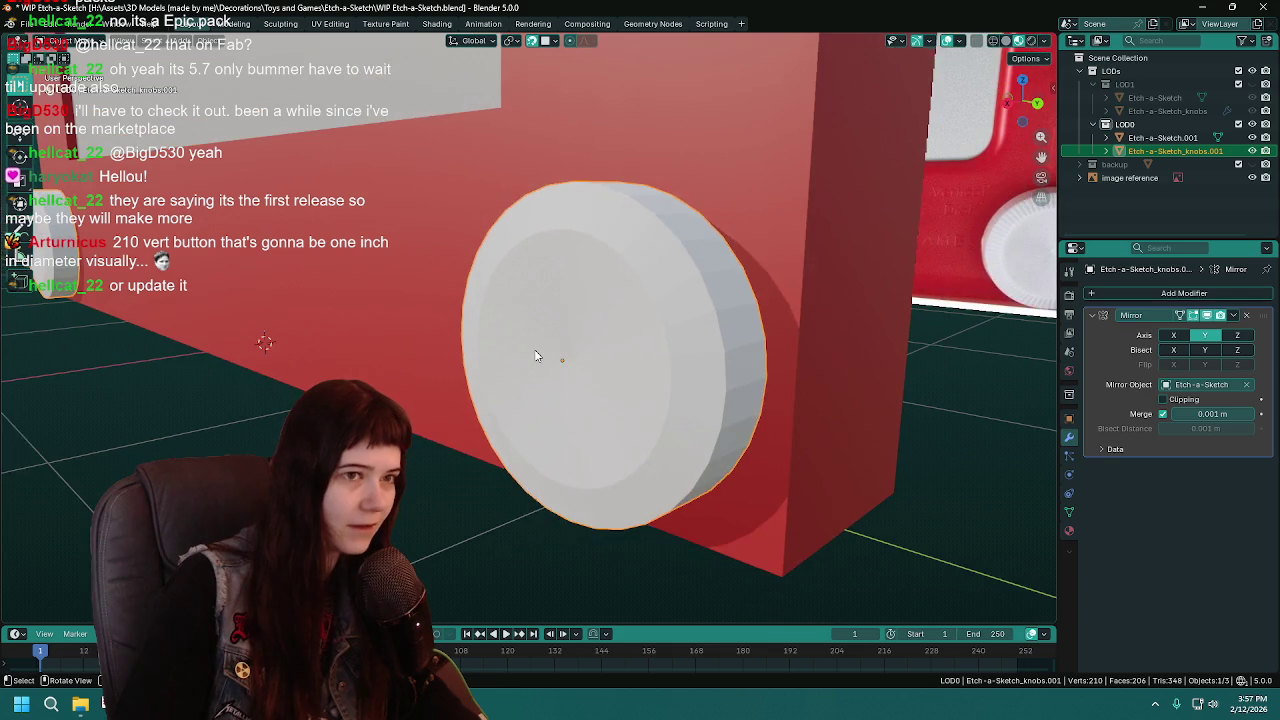
key(Tab)
scroll(535, 349, down, 2)
scroll(535, 349, down, 5)
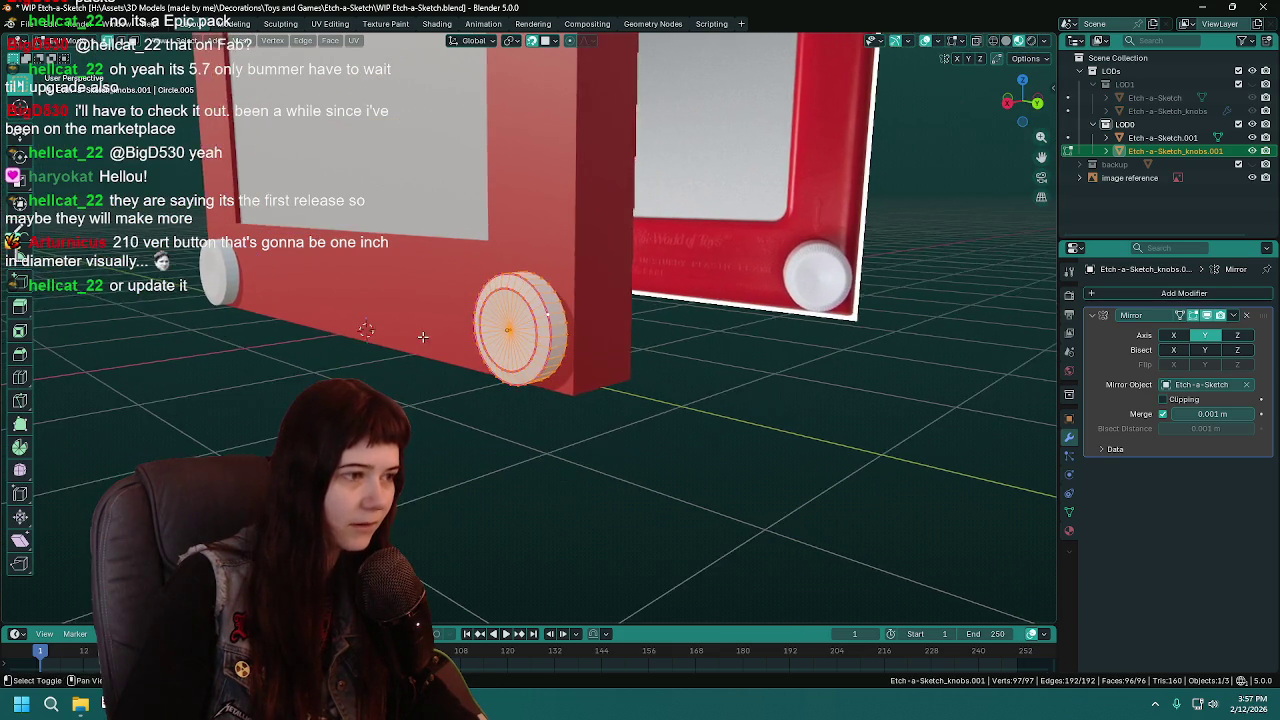
scroll(506, 382, up, 7)
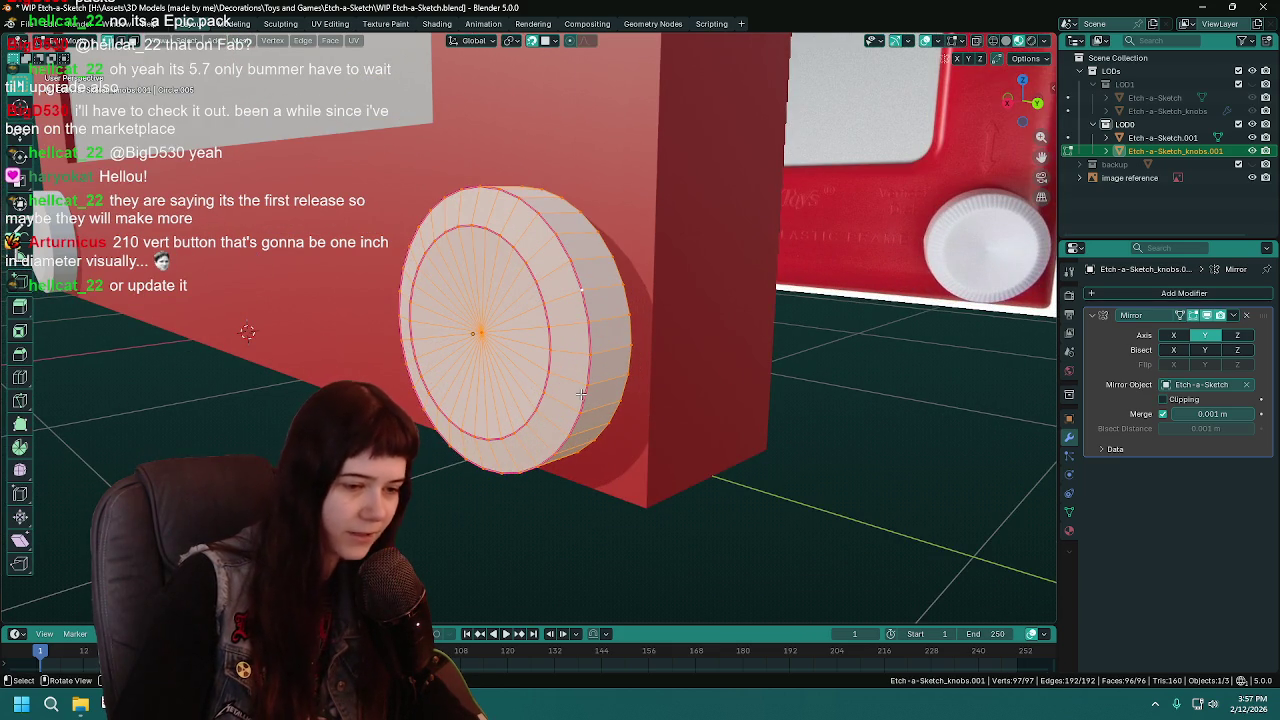
mouse_move(581, 395)
middle_down()
mouse_move(633, 384)
mouse_move(531, 357)
mouse_move(640, 340)
middle_up()
key(Tab)
scroll(606, 358, down, 3)
key(Tab)
scroll(489, 342, down, 4)
key(Tab)
scroll(780, 257, down, 3)
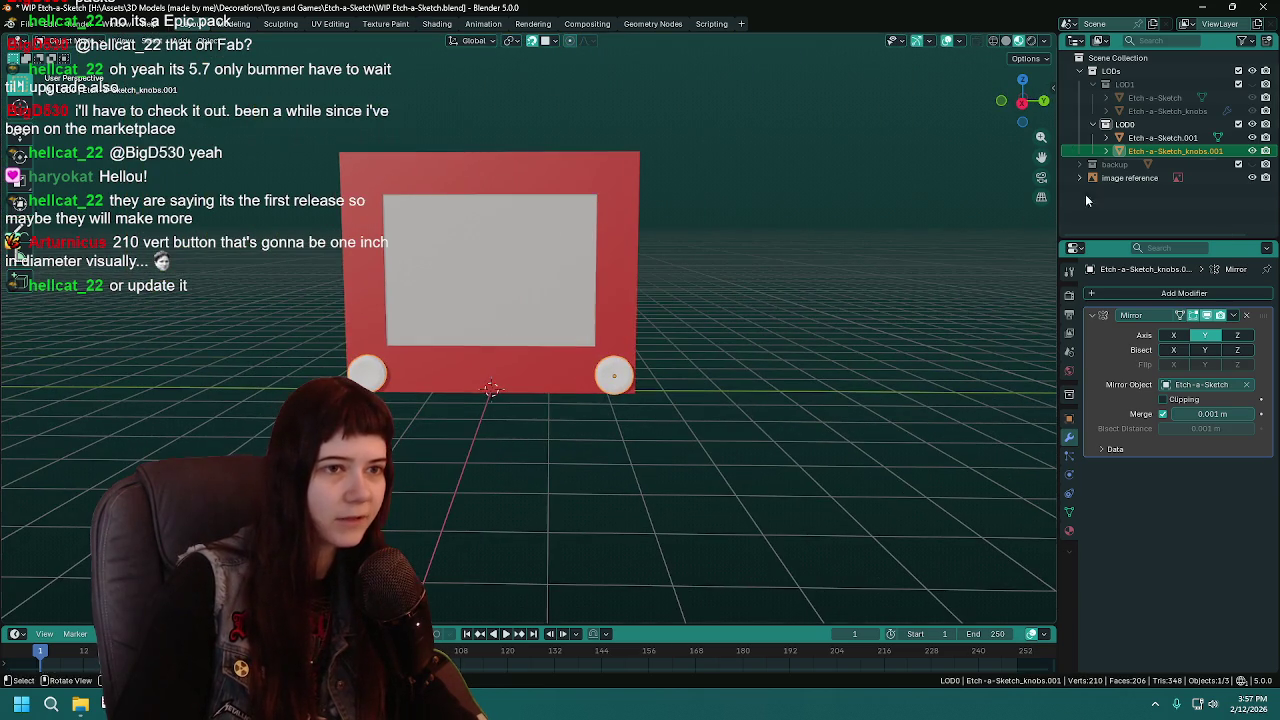
click(1252, 124)
click(1252, 84)
mouse_move(760, 300)
middle_down()
mouse_move(675, 289)
mouse_move(720, 314)
mouse_move(678, 298)
middle_up()
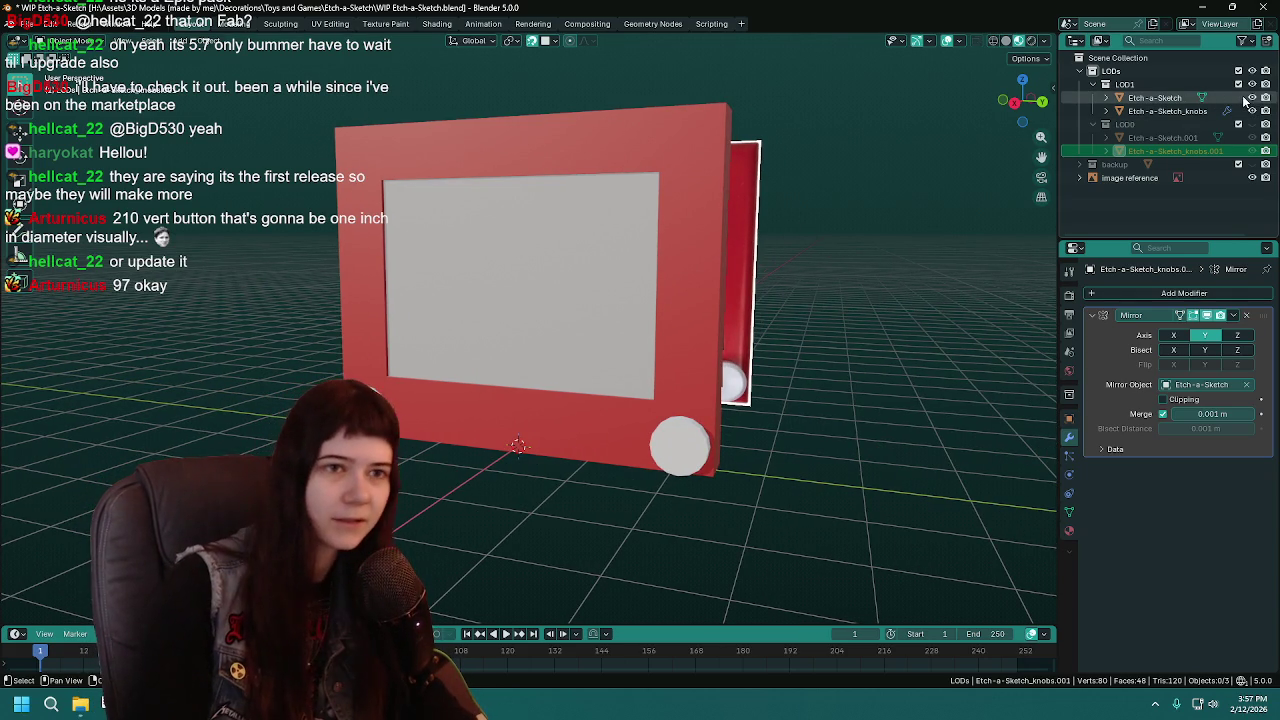
click(1252, 84)
click(1252, 124)
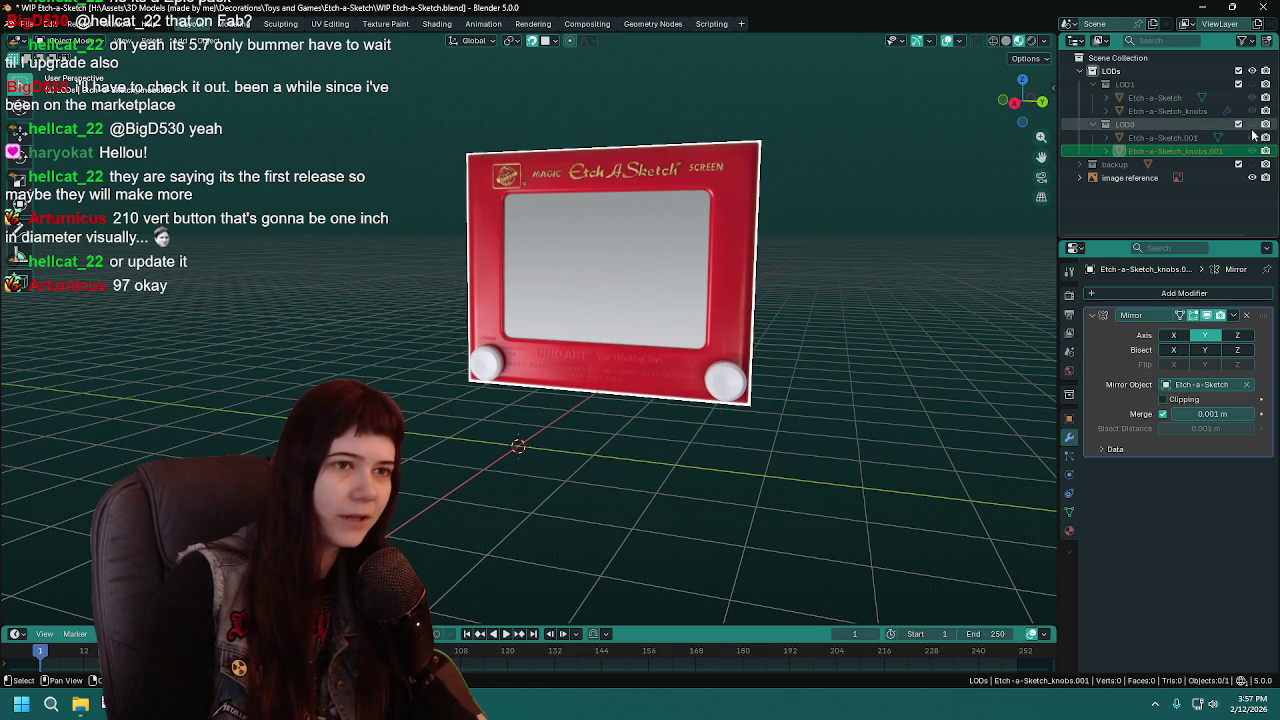
click(1252, 137)
click(684, 367)
mouse_move(684, 367)
middle_down()
mouse_move(719, 405)
mouse_move(616, 287)
middle_up()
scroll(556, 359, up, 4)
click(556, 359)
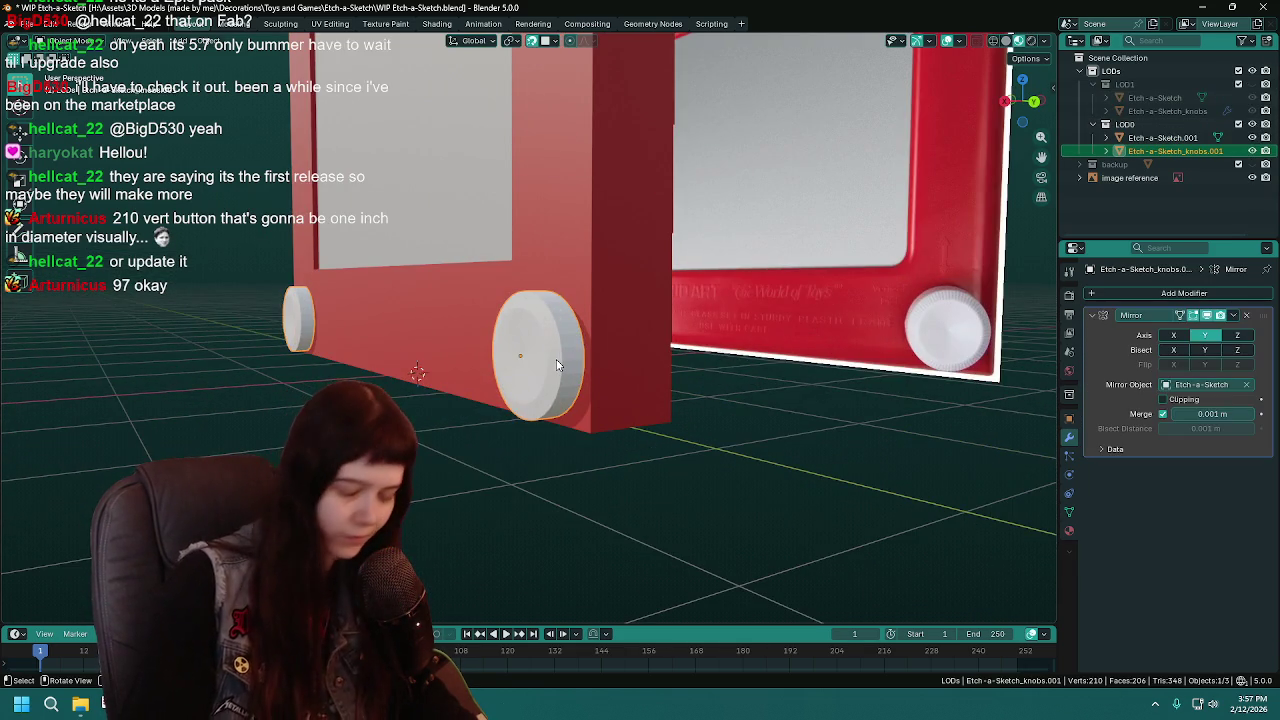
key(KP_1)
scroll(634, 364, up, 2)
scroll(654, 366, up, 3)
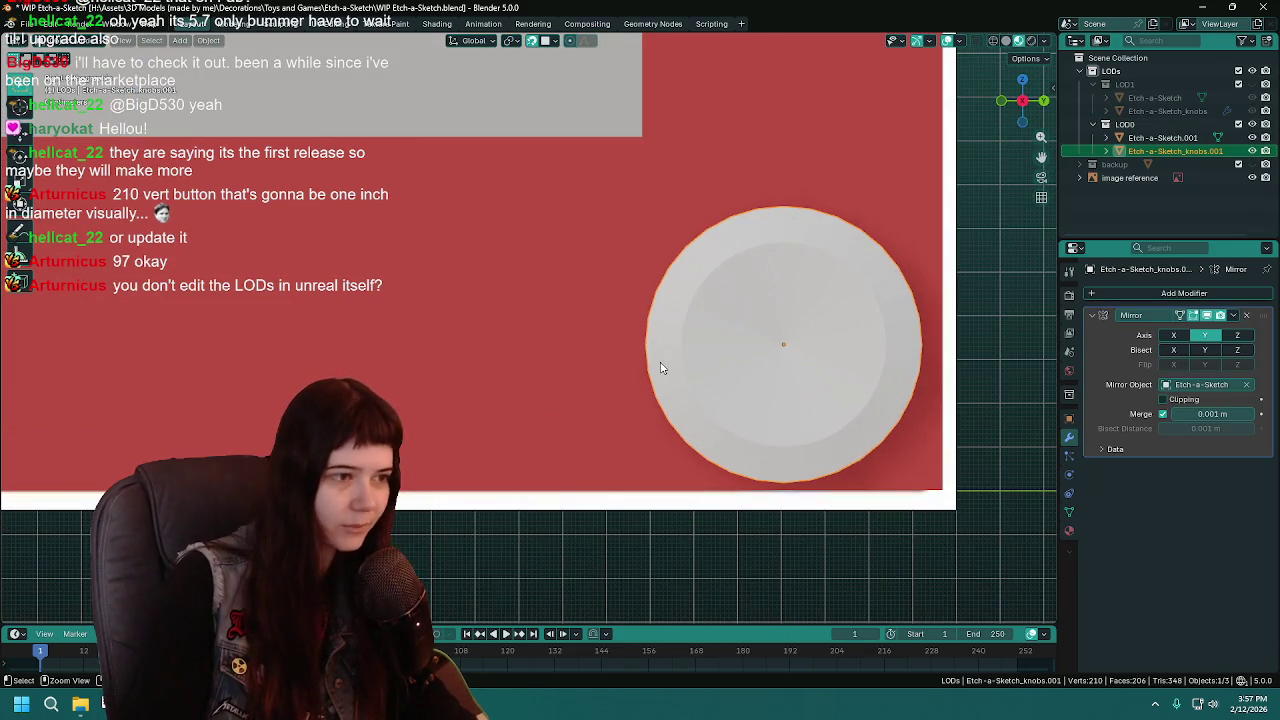
Save WIP Etch-a-Sketch.blend, centre and zoom in on the dished knob, and save again
key(ctrl+s)
shift+middle_drag(682, 349, 587, 349)
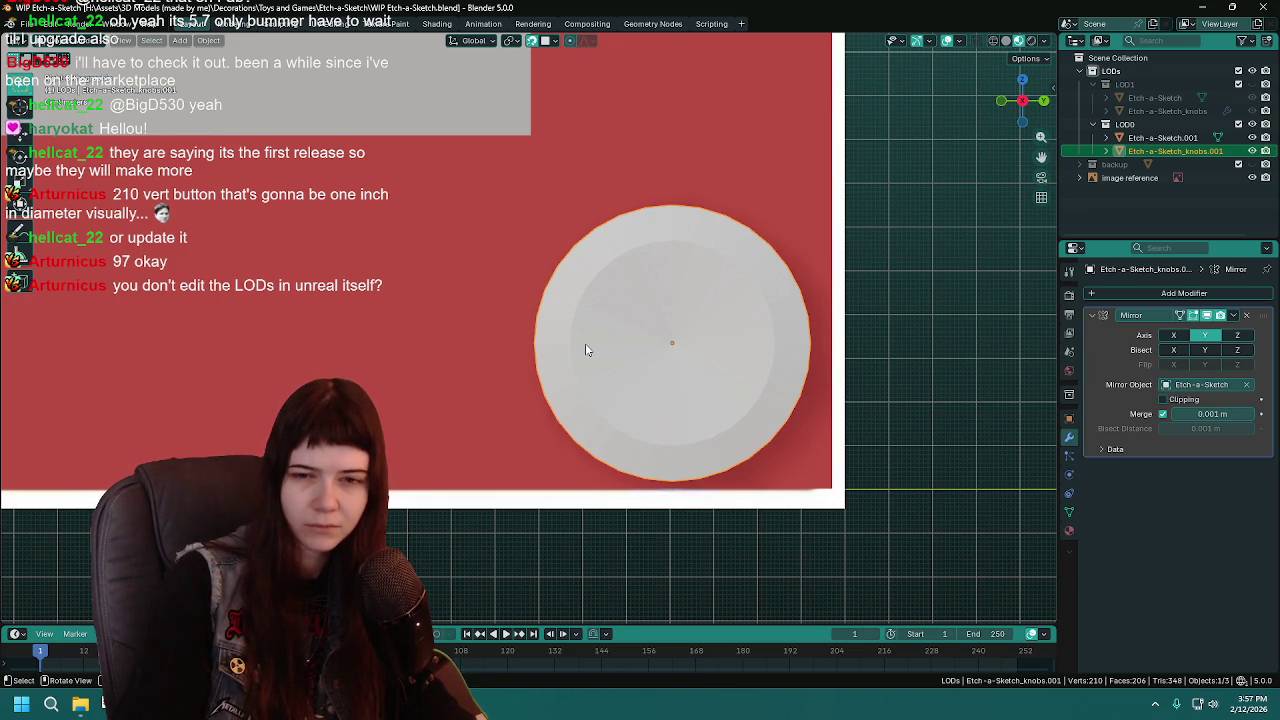
ctrl+middle_drag(729, 366, 687, 351)
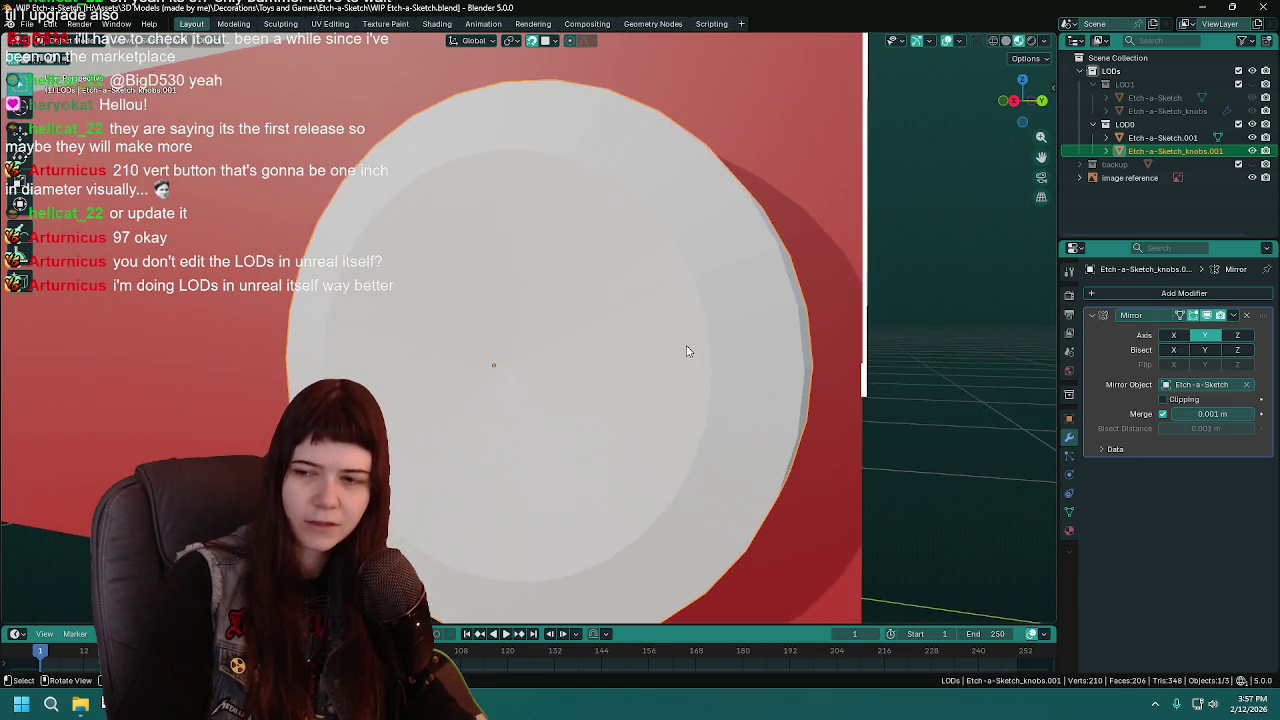
scroll(687, 351, down, 2)
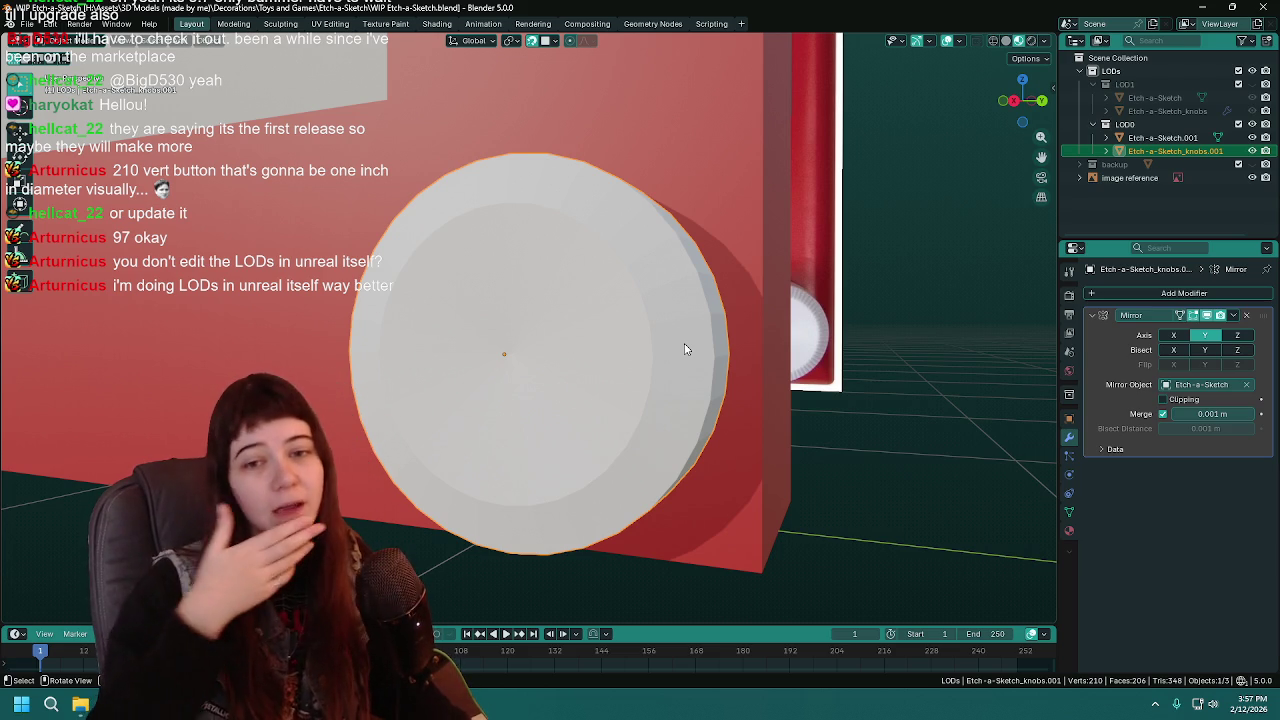
key(ctrl+s)
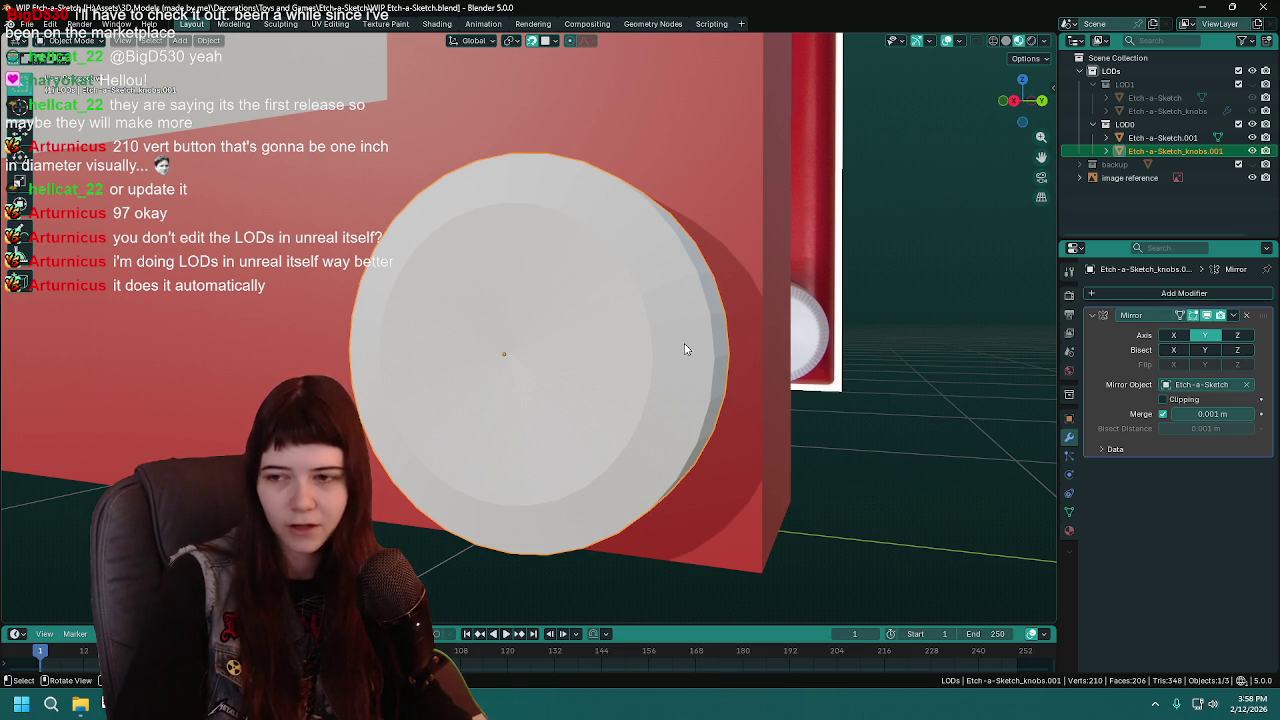
scroll(690, 350, down, 2)
scroll(697, 350, up, 2)
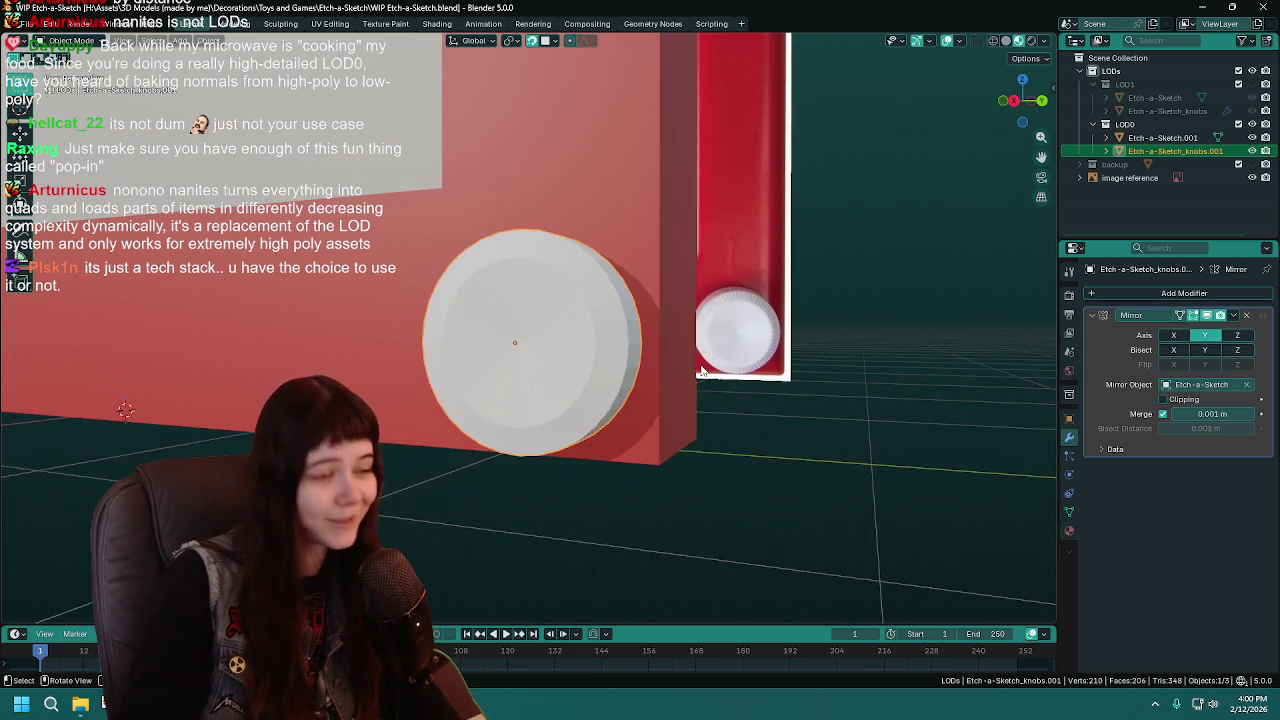
Save, review the knob in front view and Edit Mode, then deselect it
middle_drag(742, 399, 746, 366)
key(ctrl+s)
key(KP_1)
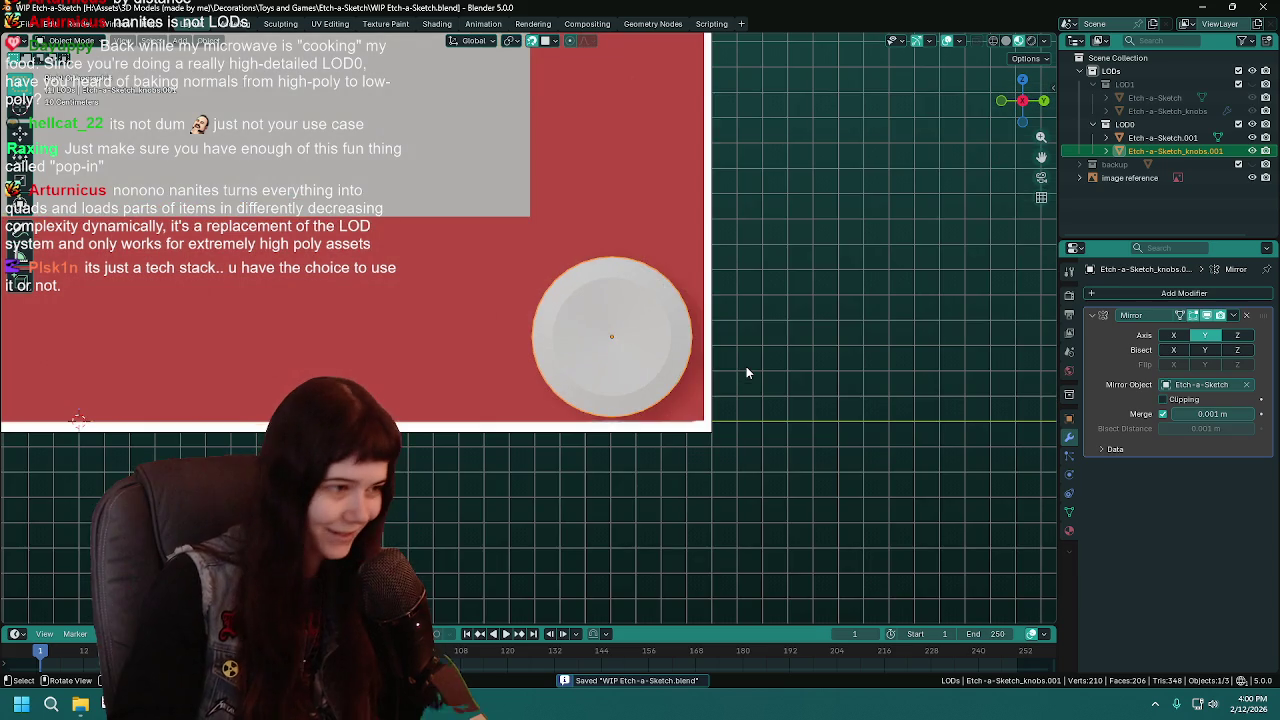
key(Tab)
key(Tab)
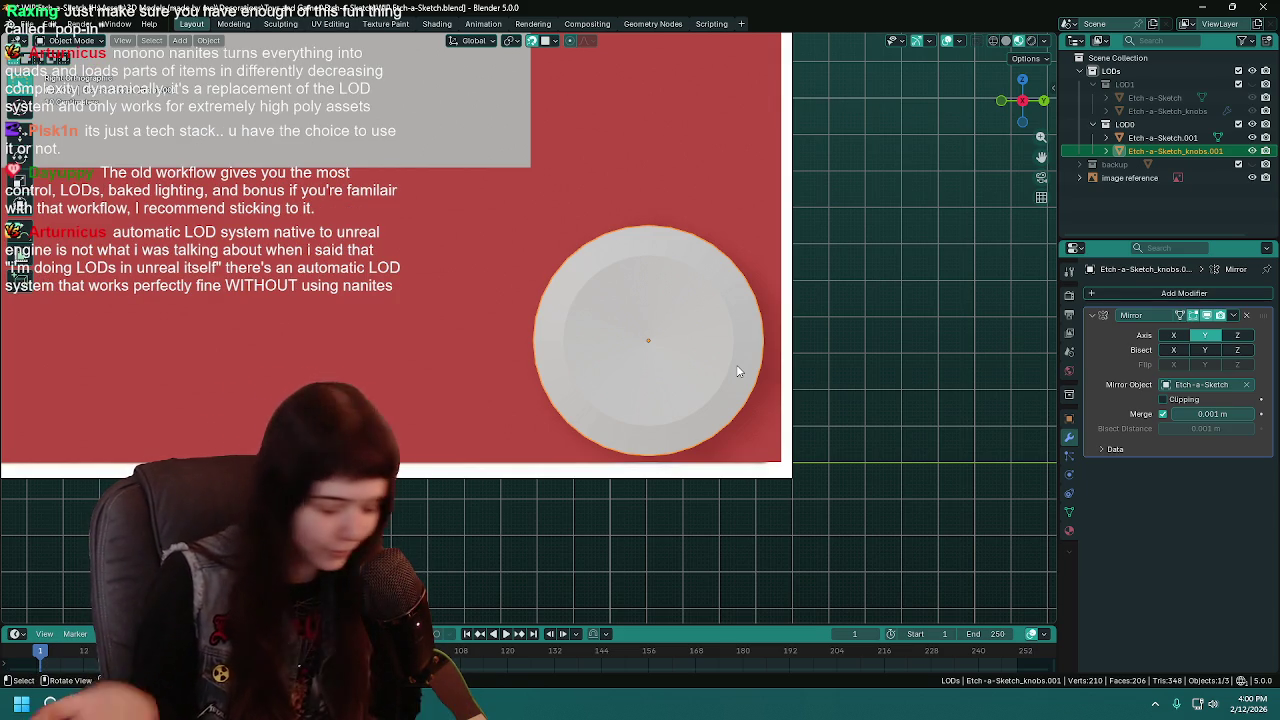
mouse_move(728, 365)
middle_down()
mouse_move(648, 376)
mouse_move(824, 421)
mouse_move(487, 378)
mouse_move(576, 378)
mouse_move(667, 411)
mouse_move(692, 402)
mouse_move(647, 421)
middle_up()
key(ctrl+s)
click(823, 420)
Select the Etch-a-Sketch.001 body and the four edges around its screen opening
click(692, 402)
key(Tab)
scroll(647, 421, up, 3)
scroll(720, 465, up, 3)
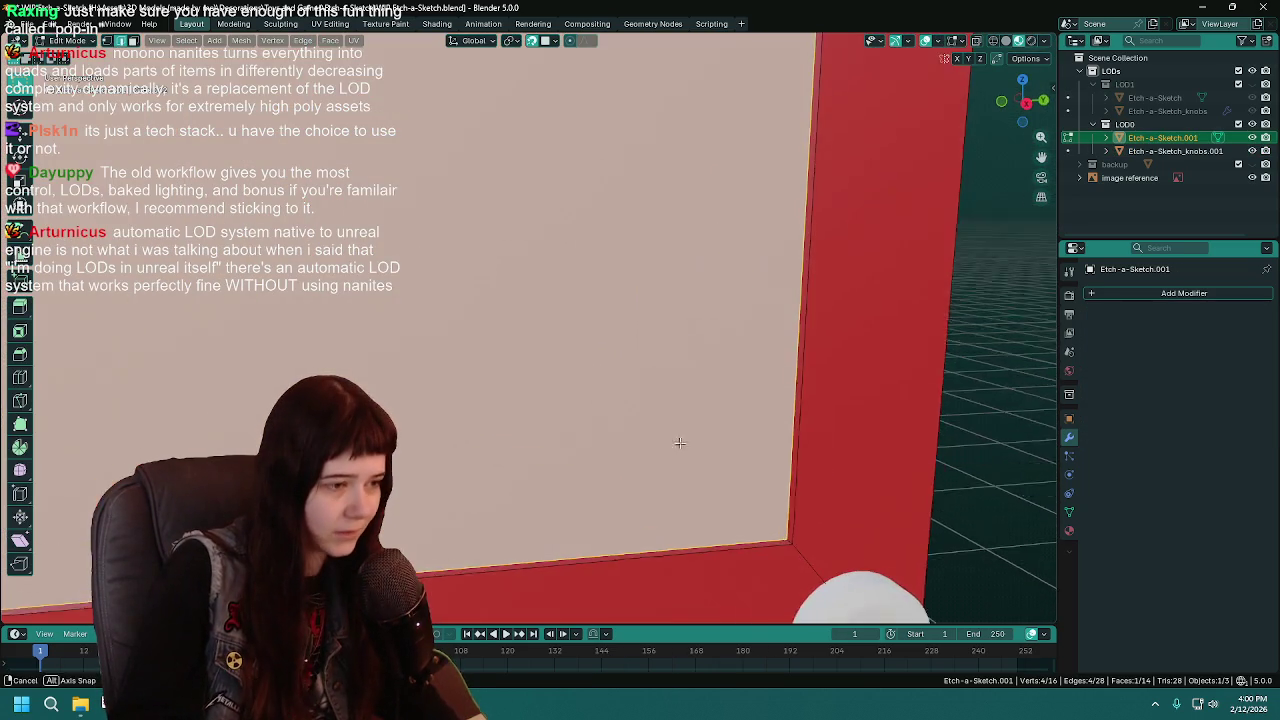
click(761, 493)
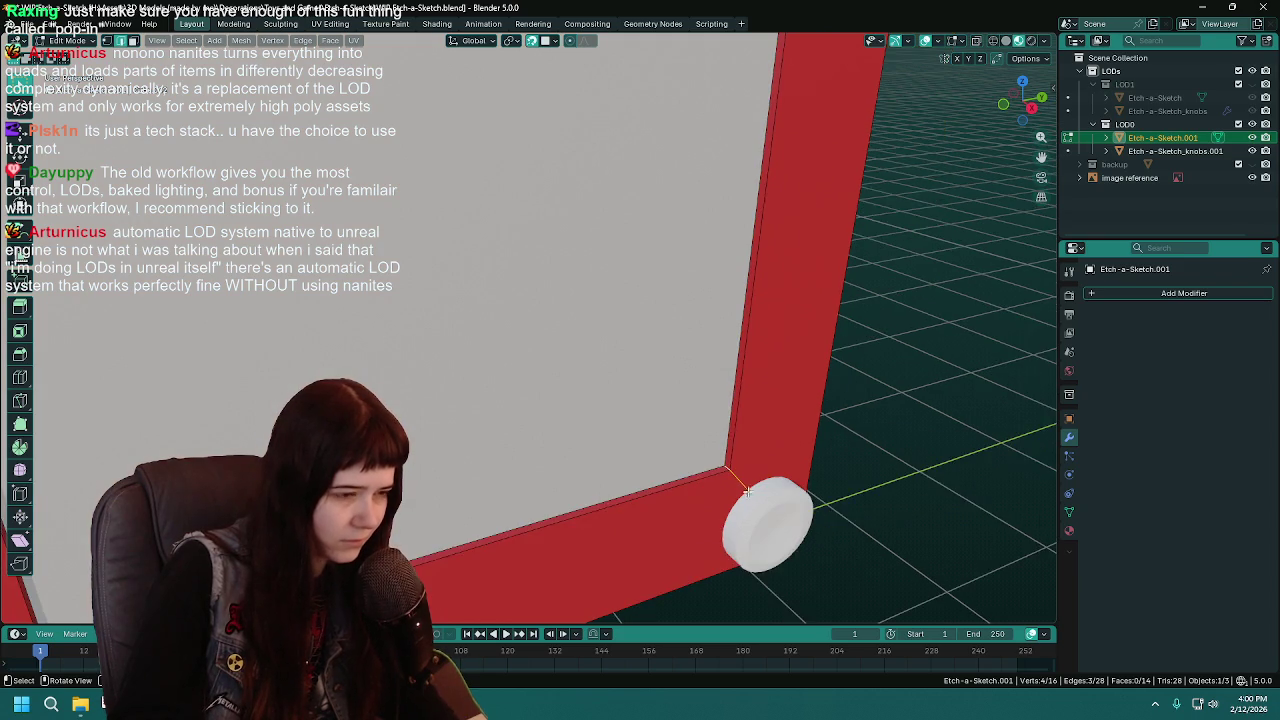
mouse_move(761, 493)
middle_down()
mouse_move(790, 330)
mouse_move(800, 115)
mouse_move(810, 234)
mouse_move(620, 343)
mouse_move(500, 240)
mouse_move(462, 219)
mouse_move(396, 218)
middle_up()
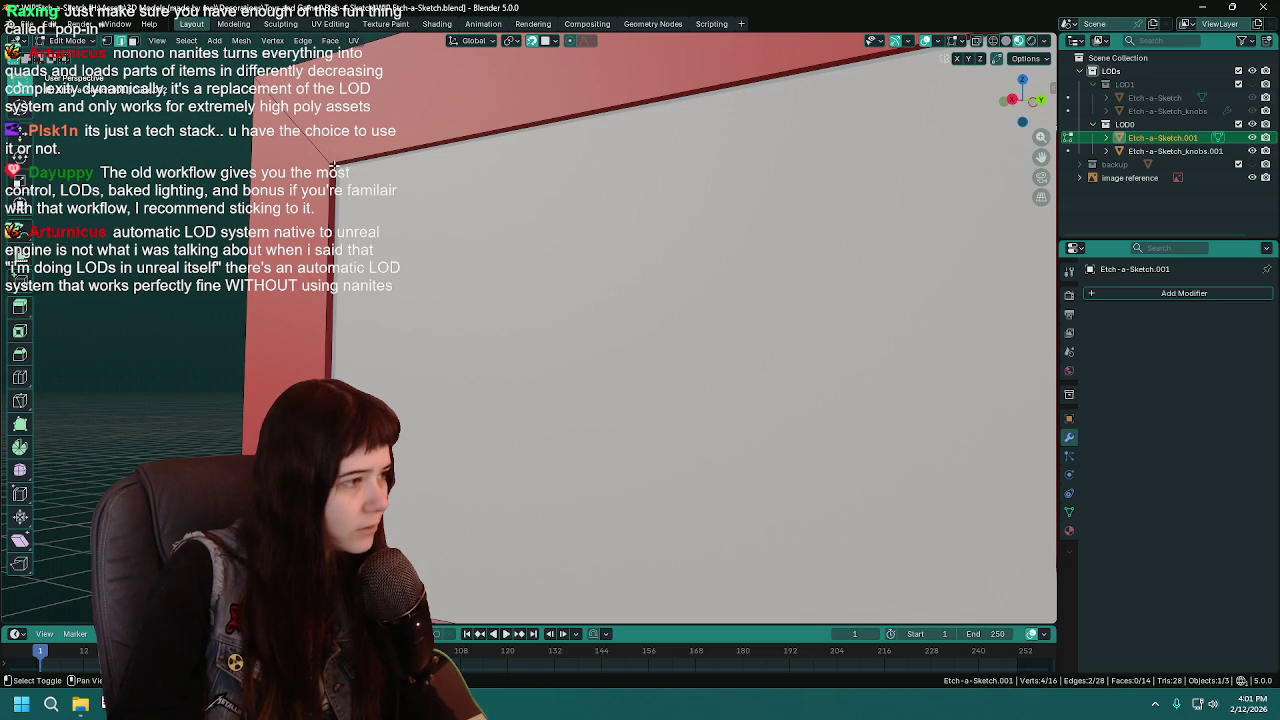
mouse_move(375, 276)
middle_down()
mouse_move(537, 471)
mouse_move(491, 385)
middle_up()
Save and snap to a straight-on orthographic view, zooming out around the reference image
key(KP_3)
key(ctrl+s)
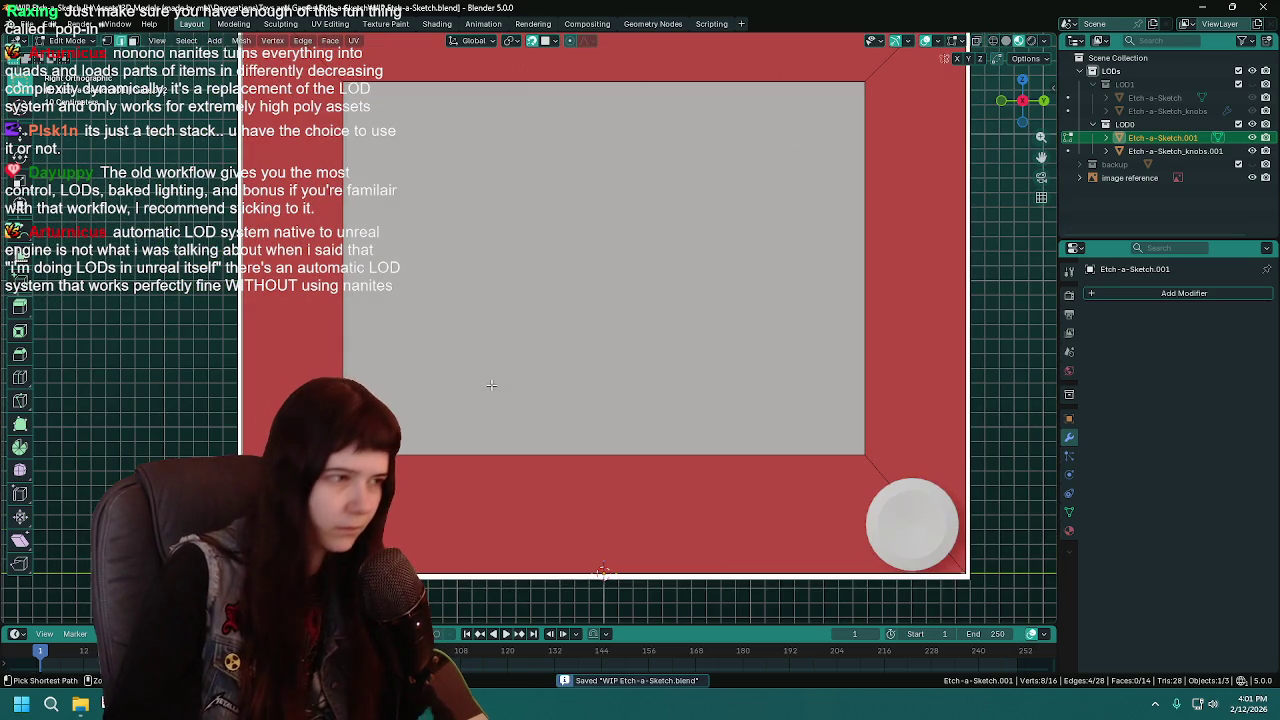
scroll(651, 257, down, 1)
scroll(548, 269, up, 2)
scroll(548, 269, down, 1)
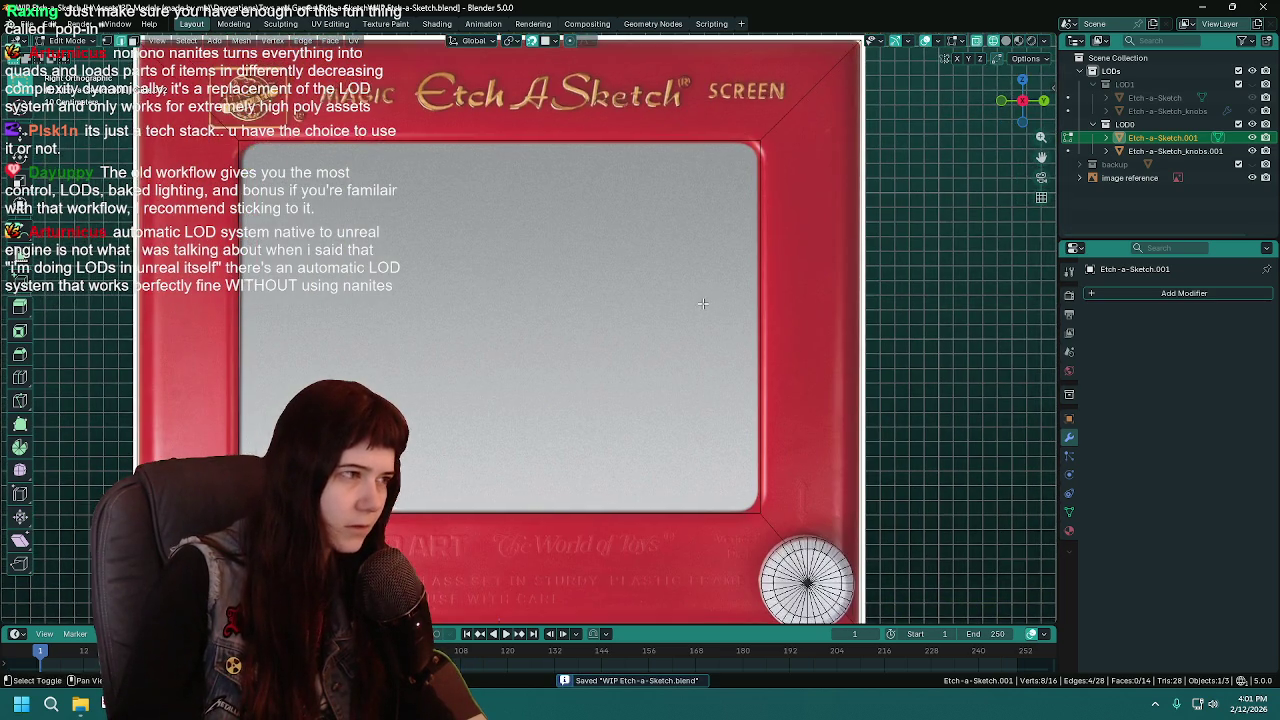
scroll(682, 279, down, 1)
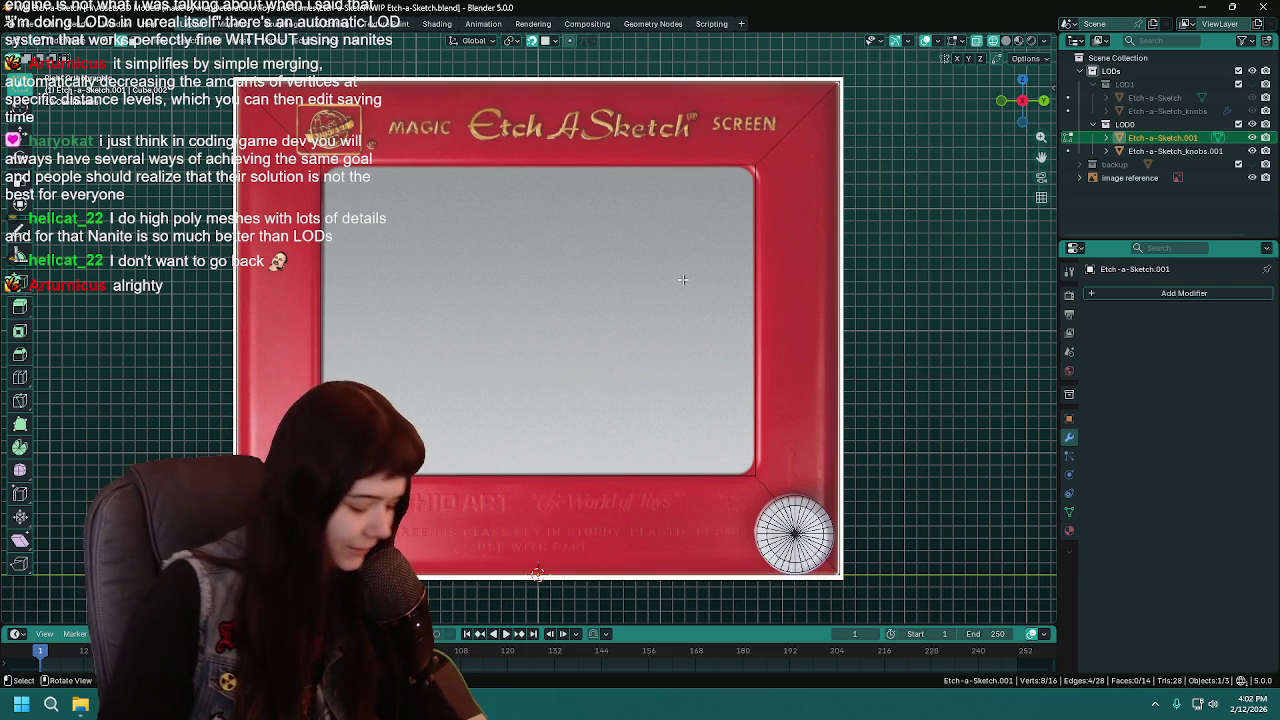
Save, then bevel the screen opening's corner edges at 0.165 m
key(ctrl+s)
scroll(665, 272, up, 1)
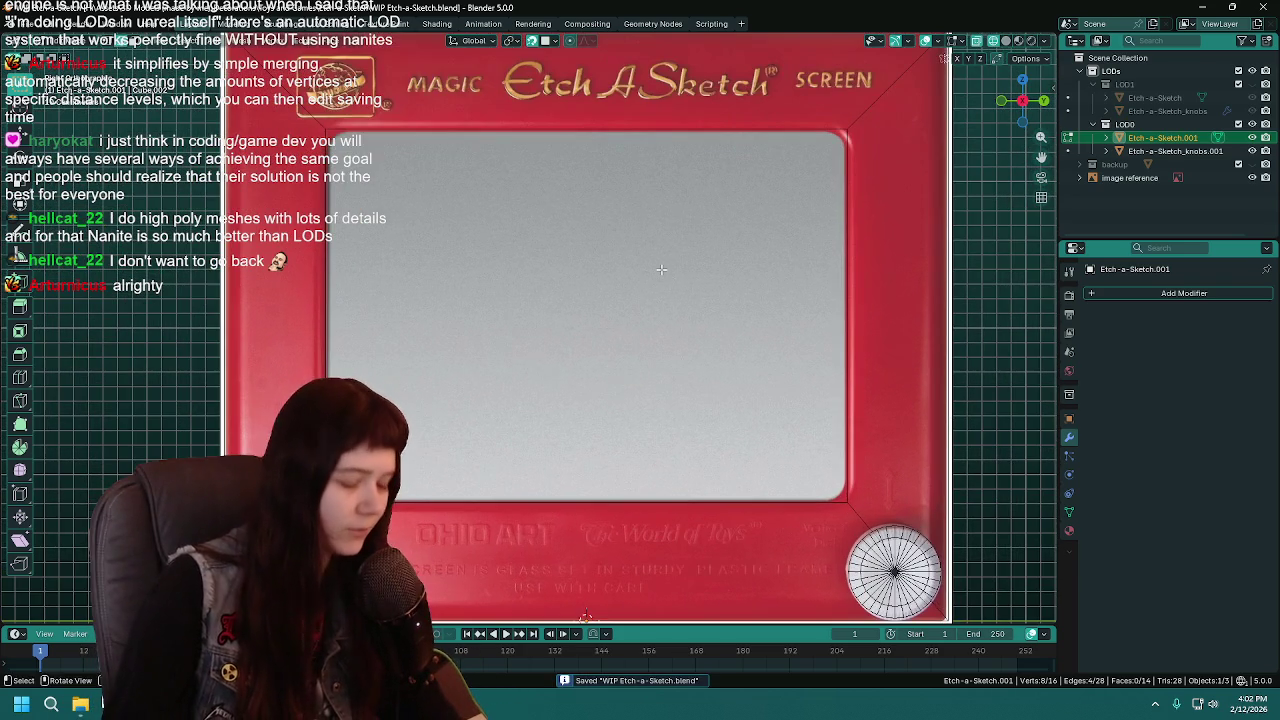
key(ctrl+b)
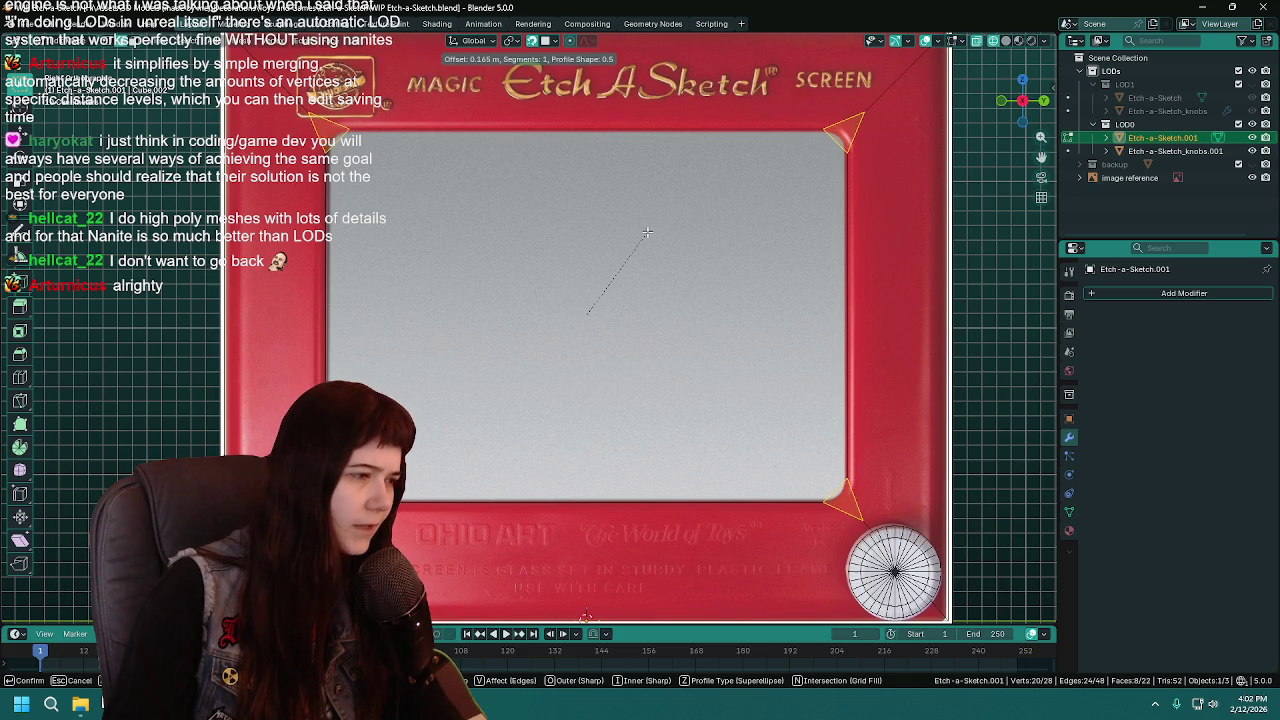
click(647, 232)
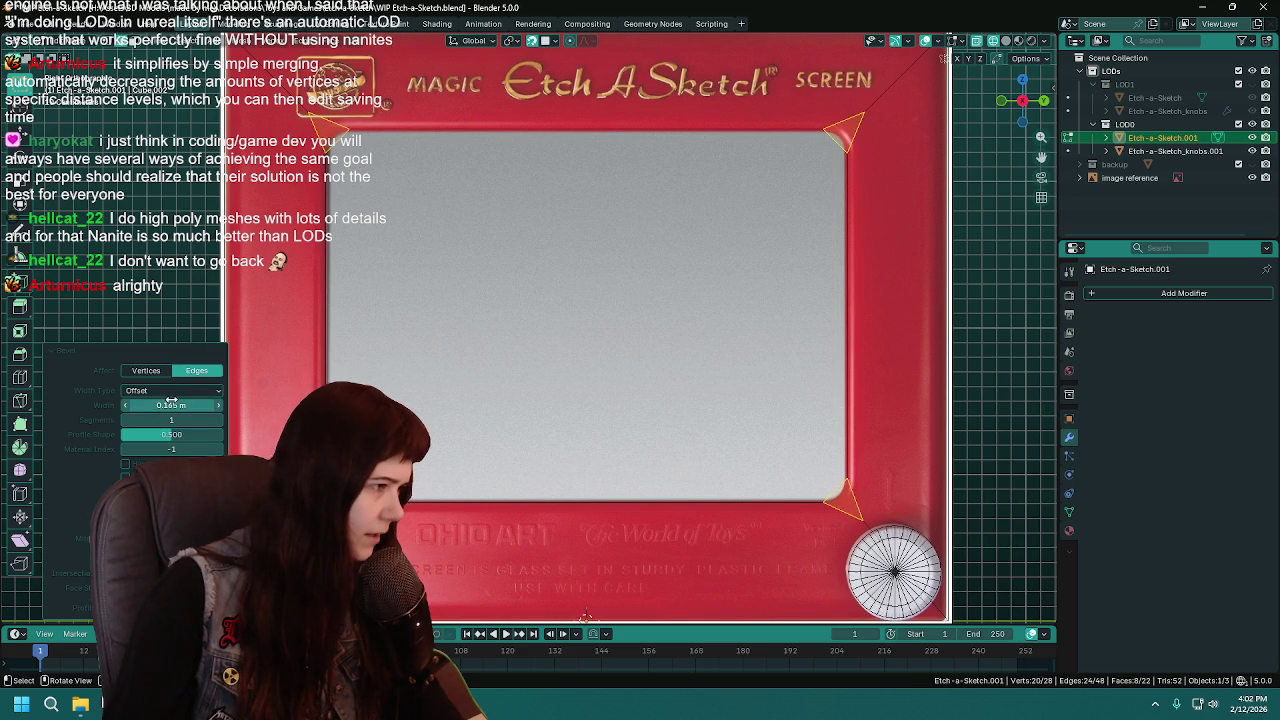
Set the bevel to 4 segments and view the rounded frame in Object Mode
click(220, 420)
click(220, 420)
click(220, 420)
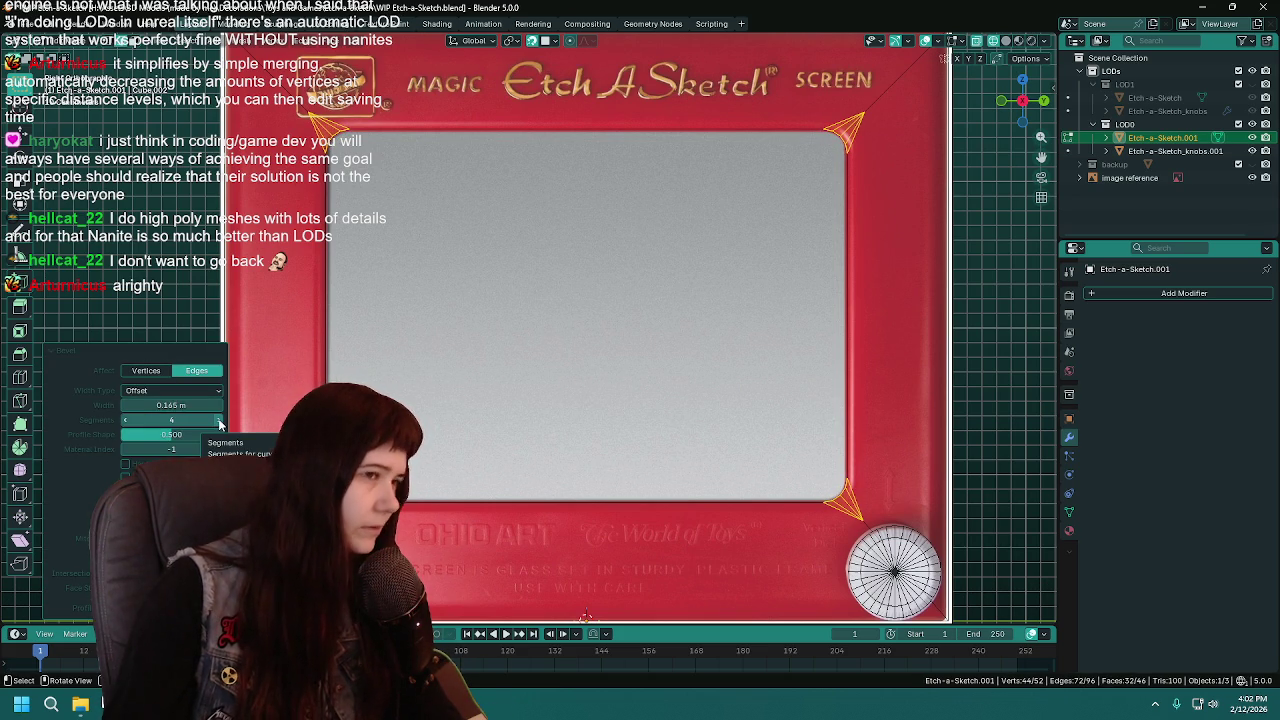
click(122, 421)
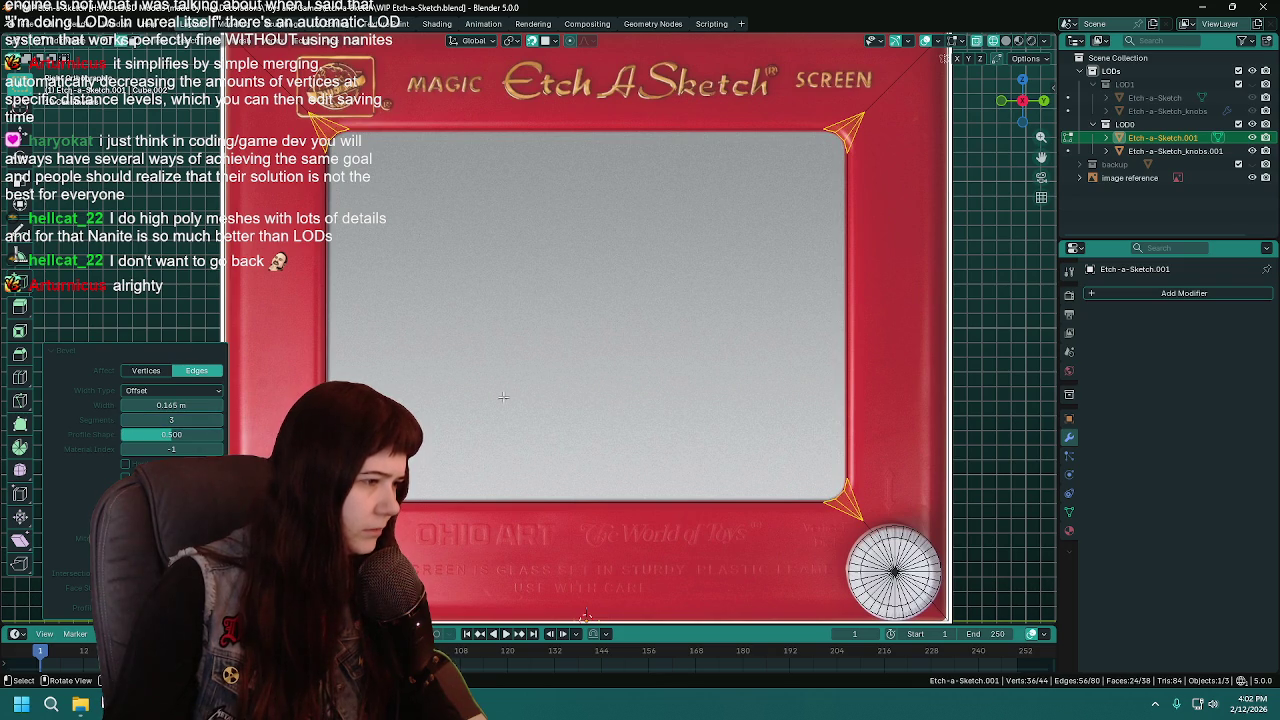
scroll(400, 398, down, 3)
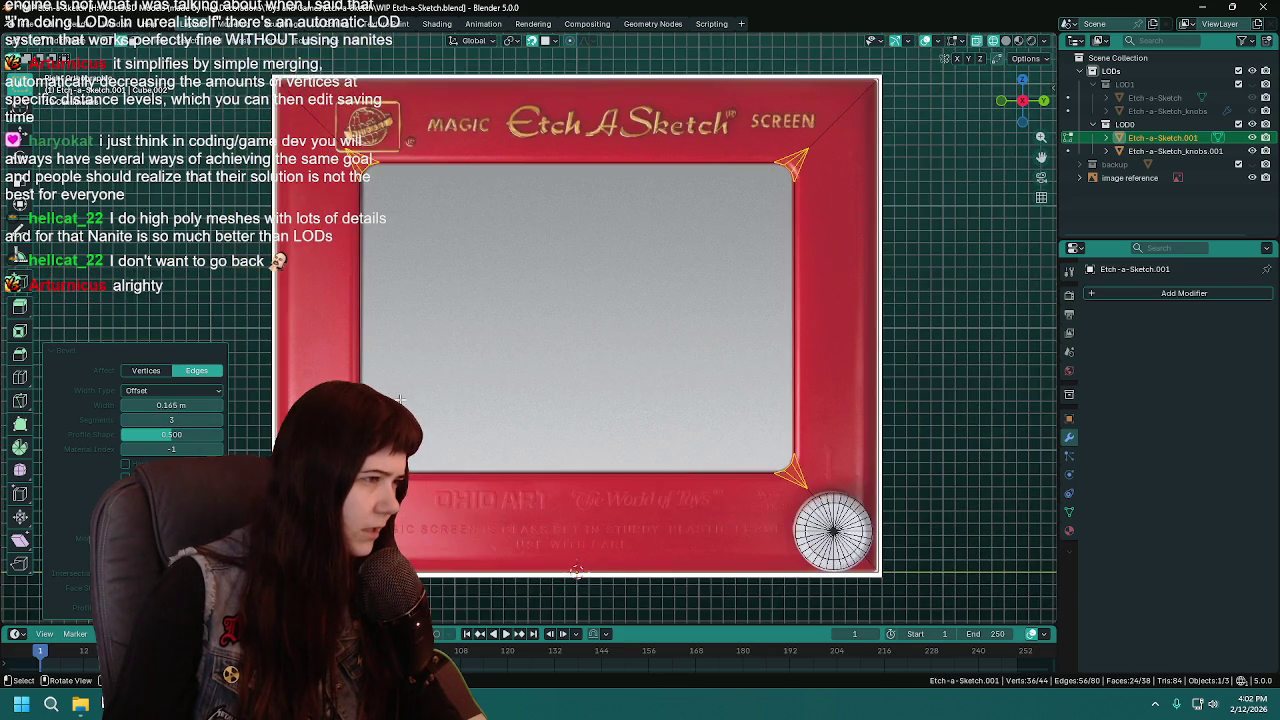
scroll(400, 398, down, 1)
scroll(400, 398, up, 1)
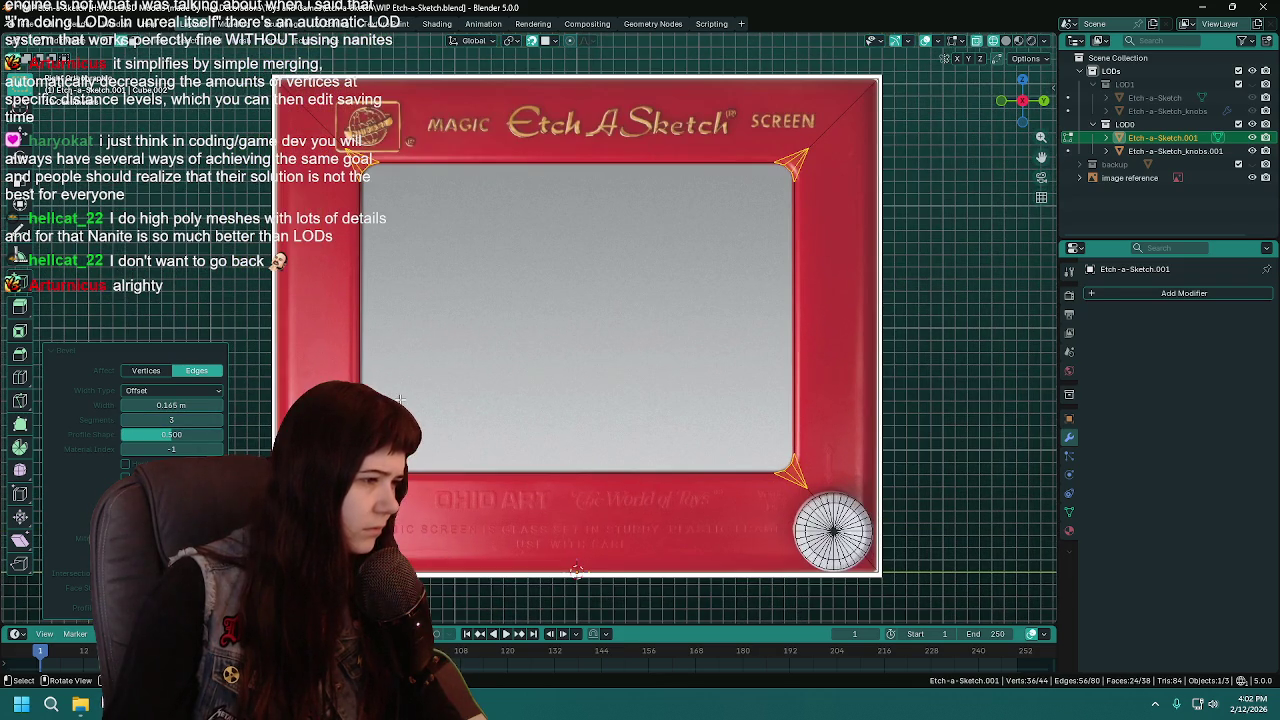
click(221, 420)
click(221, 420)
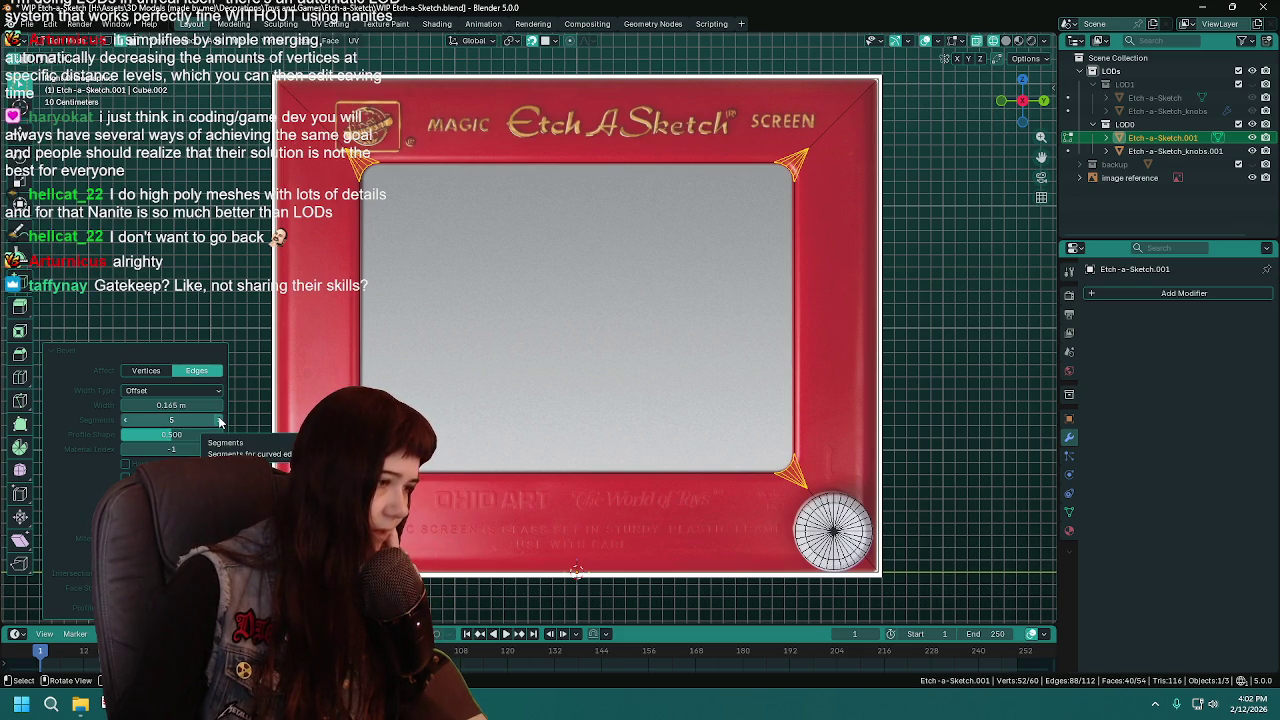
click(127, 420)
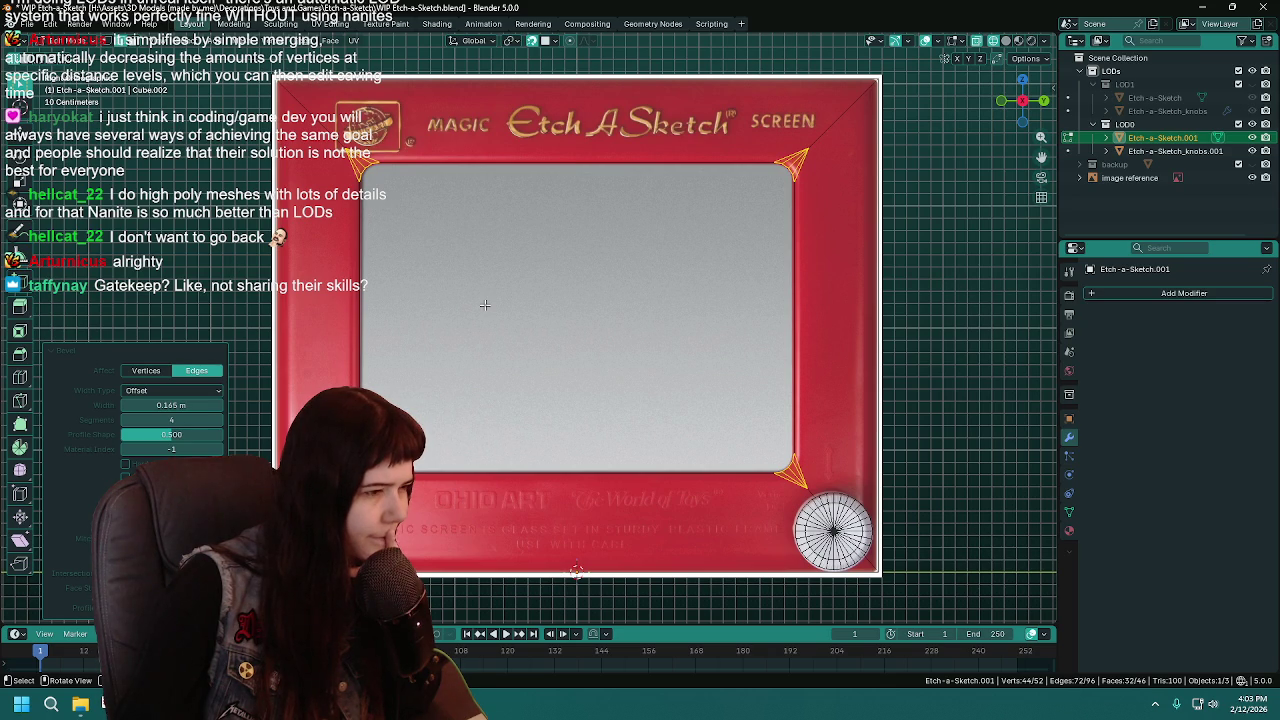
key(Tab)
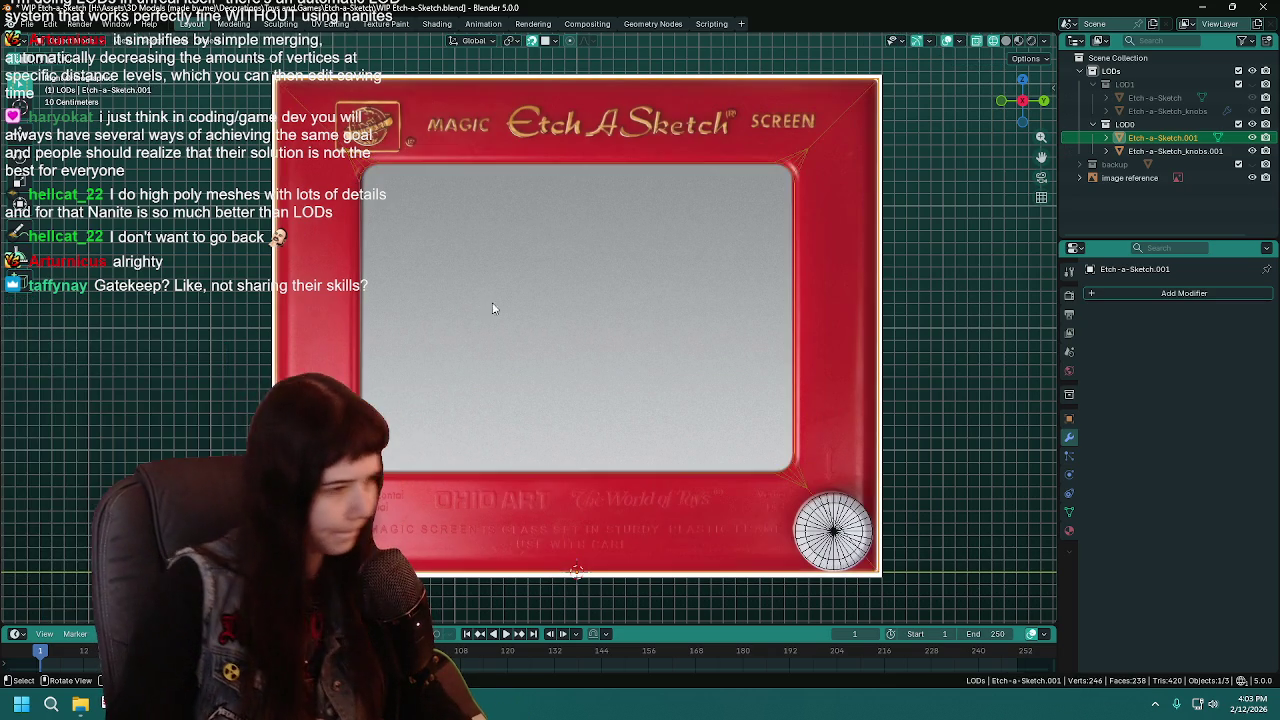
Select the Etch-a-Sketch frame, switch the viewport to solid shading, and save the file
scroll(718, 332, down, 1)
click(996, 358)
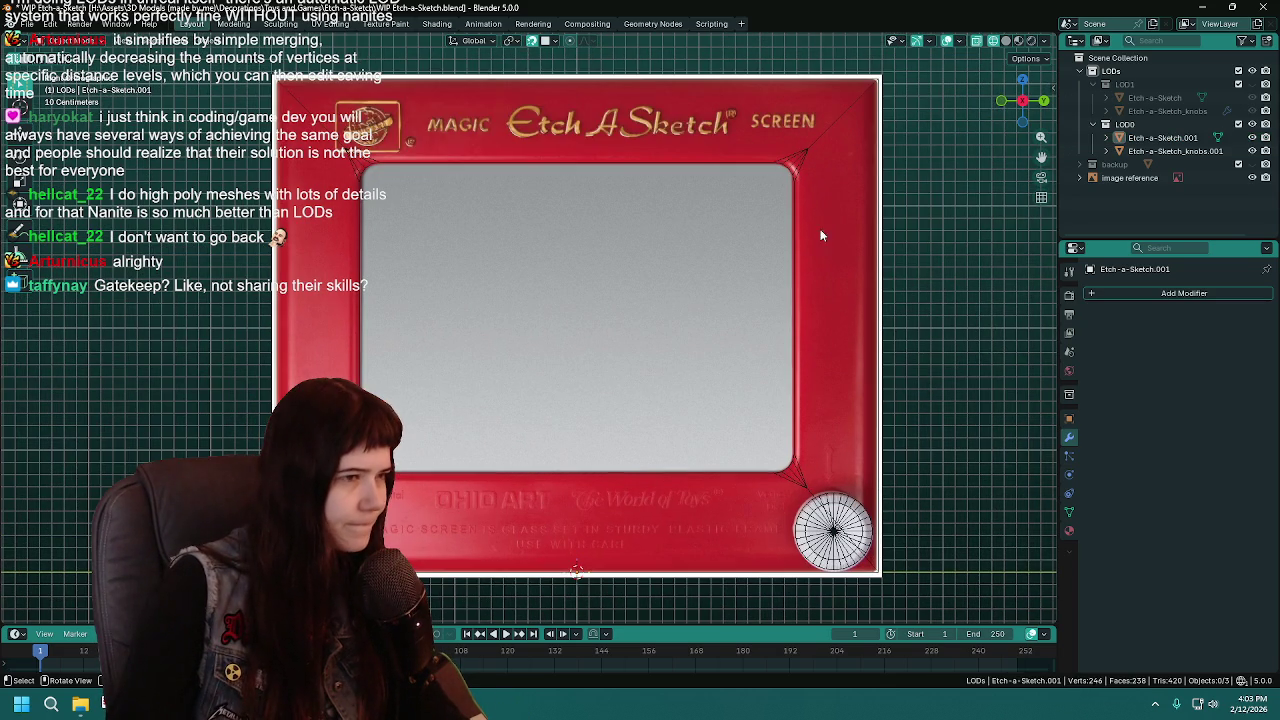
click(803, 188)
mouse_move(803, 188)
middle_down()
mouse_move(731, 355)
mouse_move(745, 357)
middle_up()
key(z)
click(735, 432)
mouse_move(735, 432)
middle_down()
mouse_move(868, 425)
mouse_move(857, 427)
middle_up()
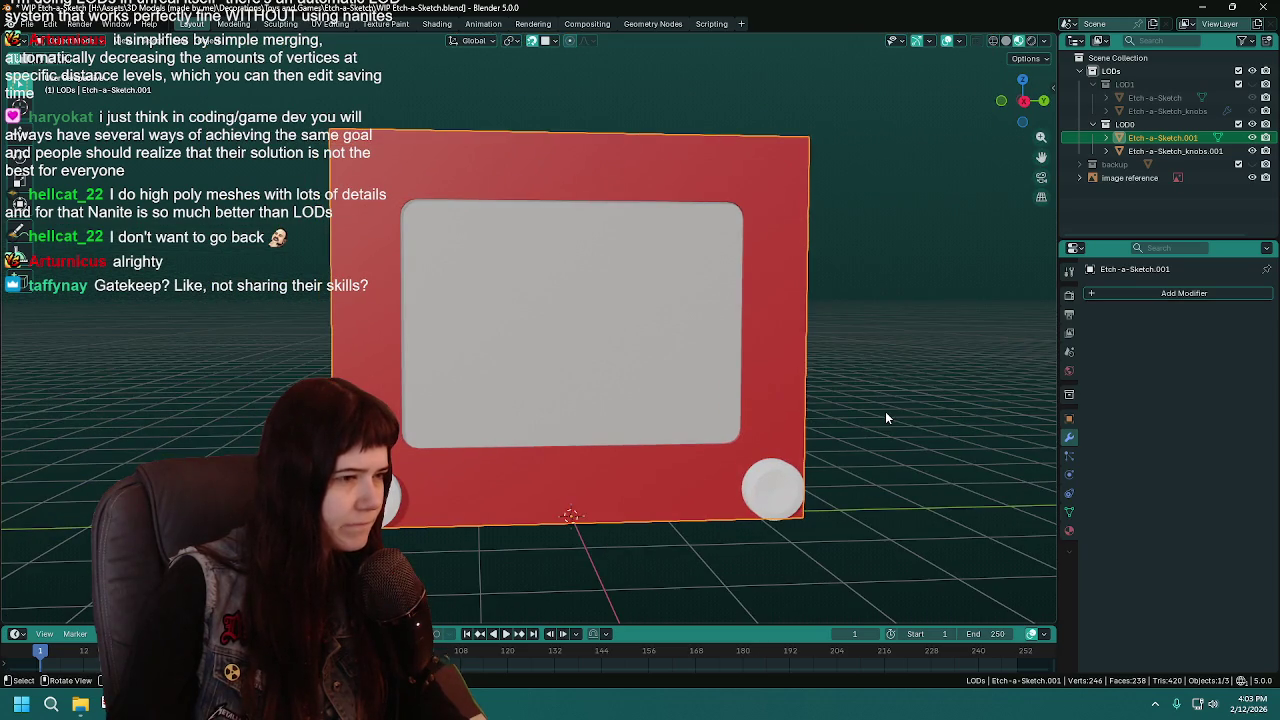
key(ctrl+s)
mouse_move(754, 412)
middle_down()
mouse_move(664, 383)
mouse_move(618, 342)
middle_up()
In Edit Mode, select the frame's four outer corner edges and view them from the front
key(Tab)
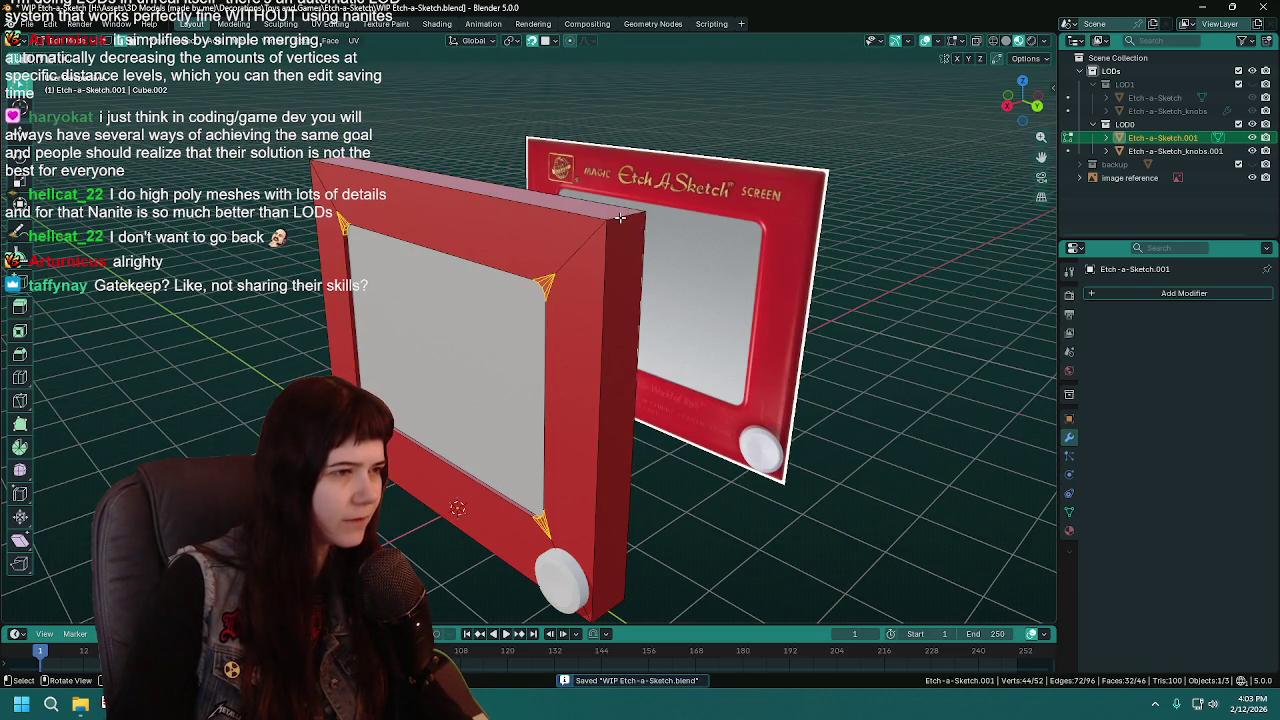
alt+click(620, 217)
mouse_move(620, 217)
middle_down()
mouse_move(491, 457)
mouse_move(514, 346)
middle_up()
mouse_move(465, 308)
middle_down()
mouse_move(610, 340)
mouse_move(652, 366)
middle_up()
shift+click(626, 342)
key(KP_1)
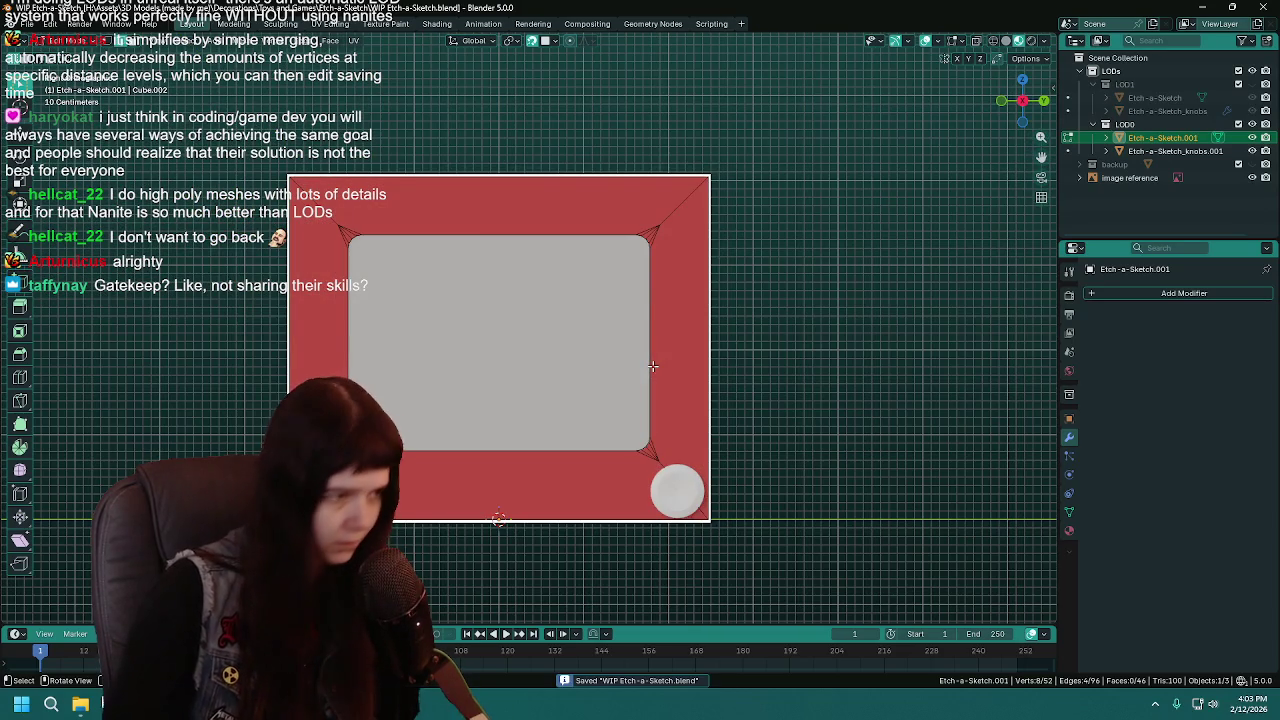
key(ctrl+s)
ctrl+middle_drag(537, 307, 591, 280)
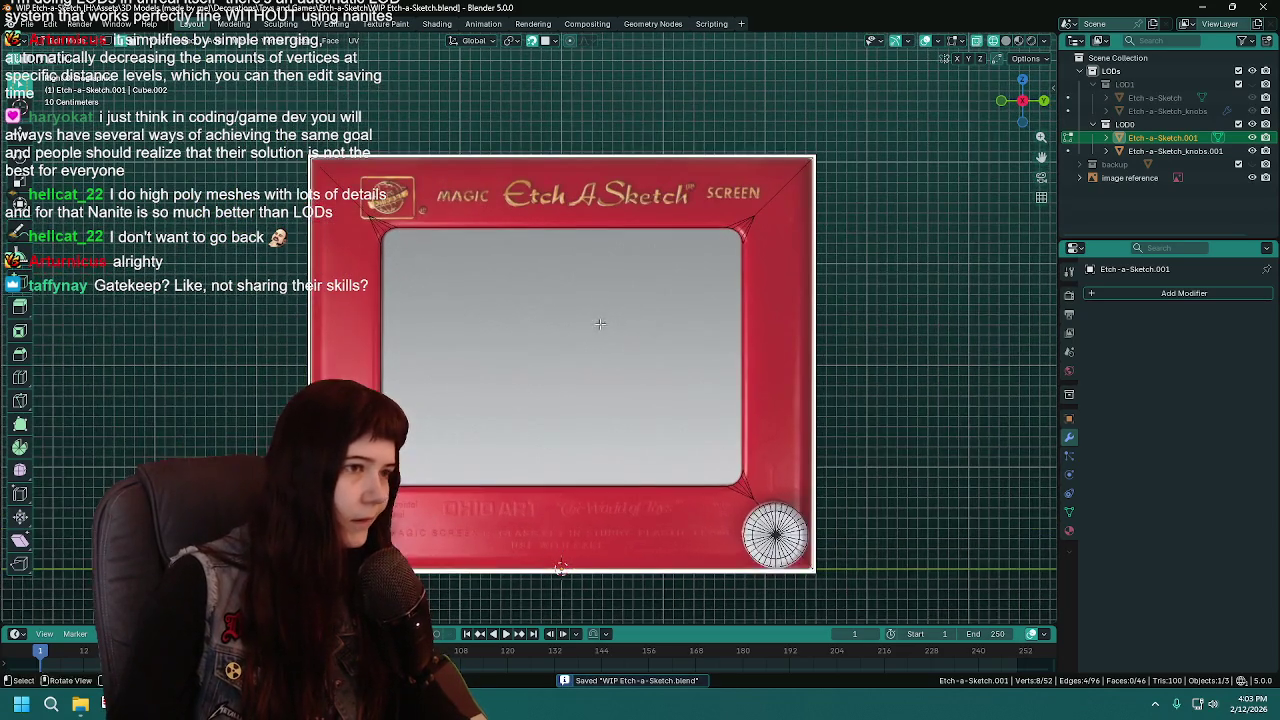
Bevel the four corner edges at 0.0417 m with 3 segments
key(ctrl+b)
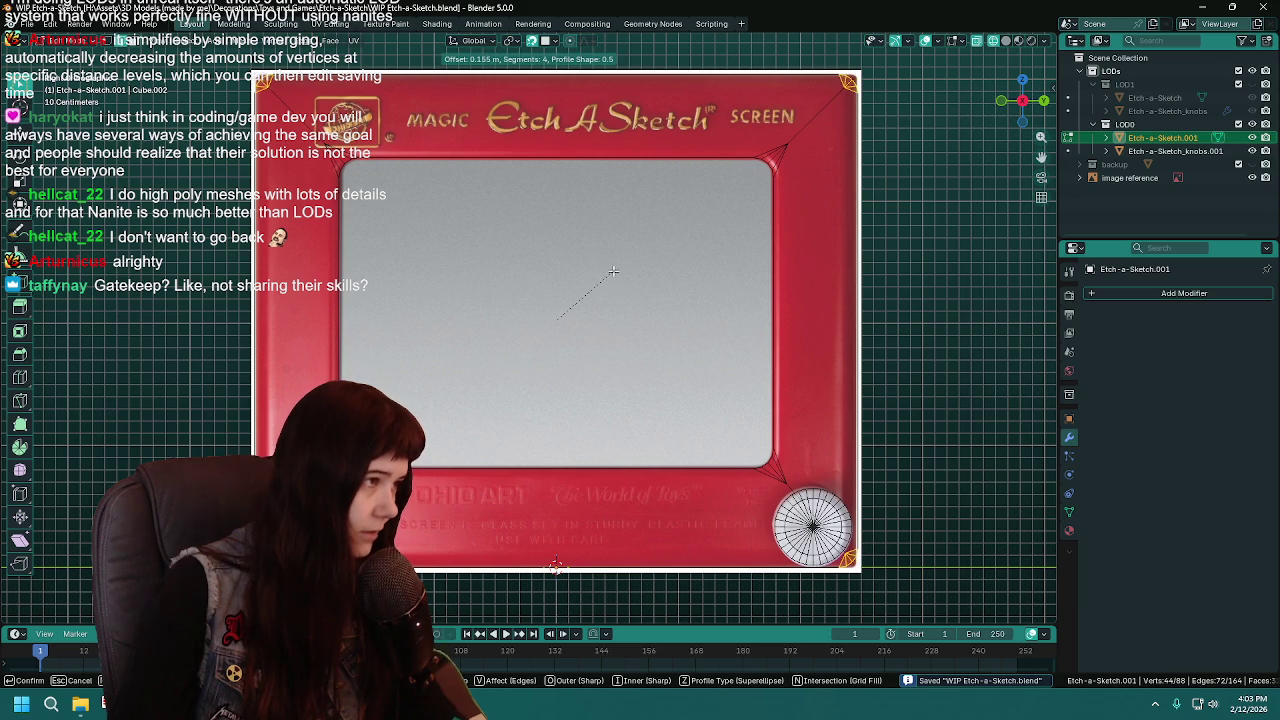
click(605, 277)
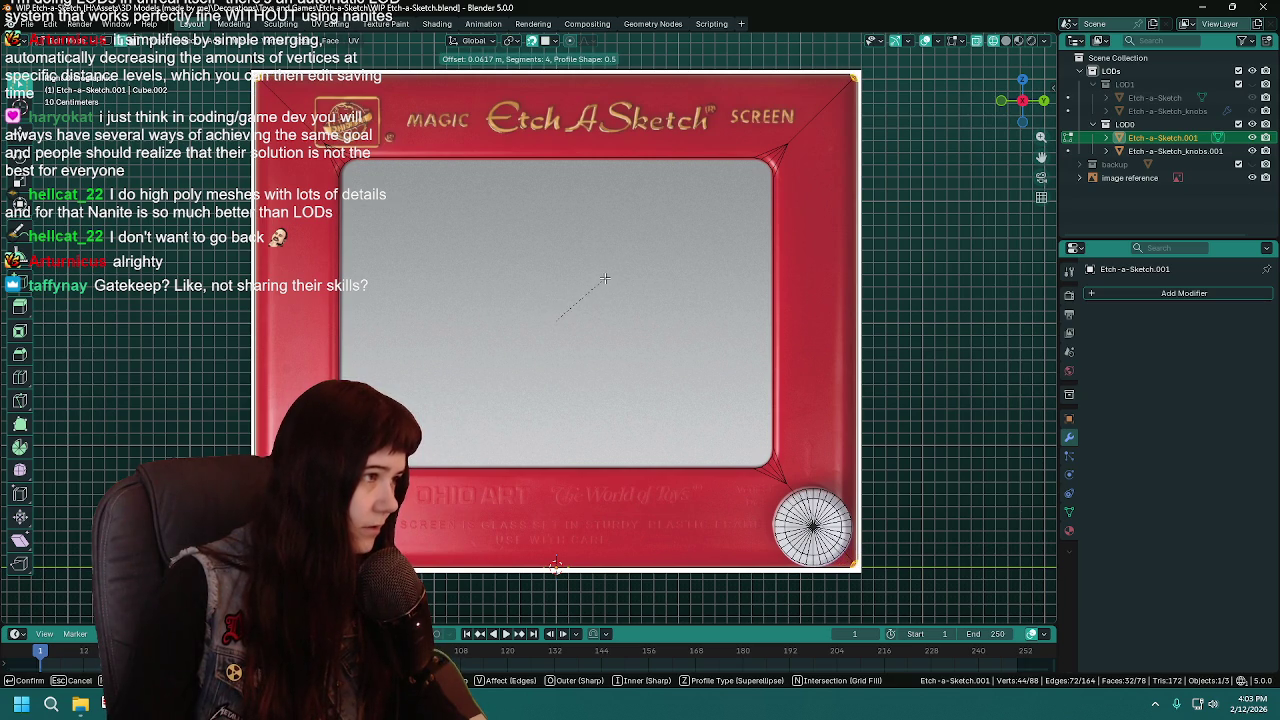
click(171, 419)
text(2)
key(Return)
key(KP_Decimal)
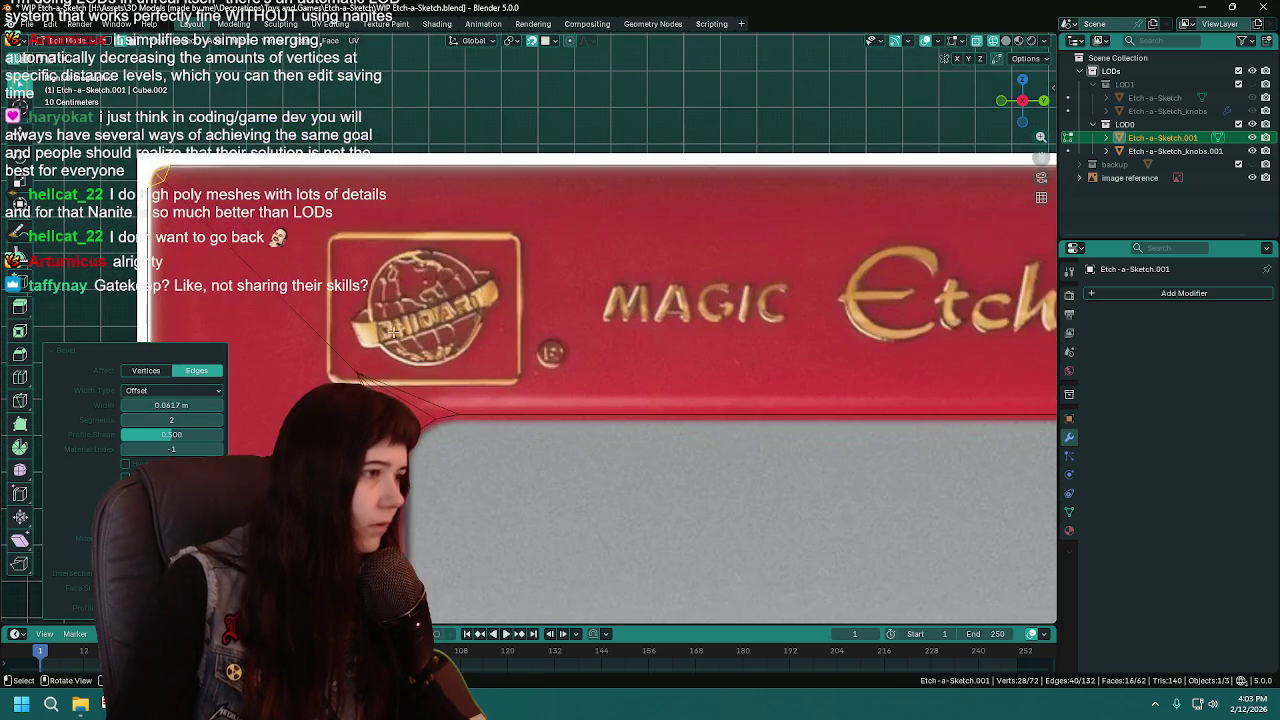
click(219, 420)
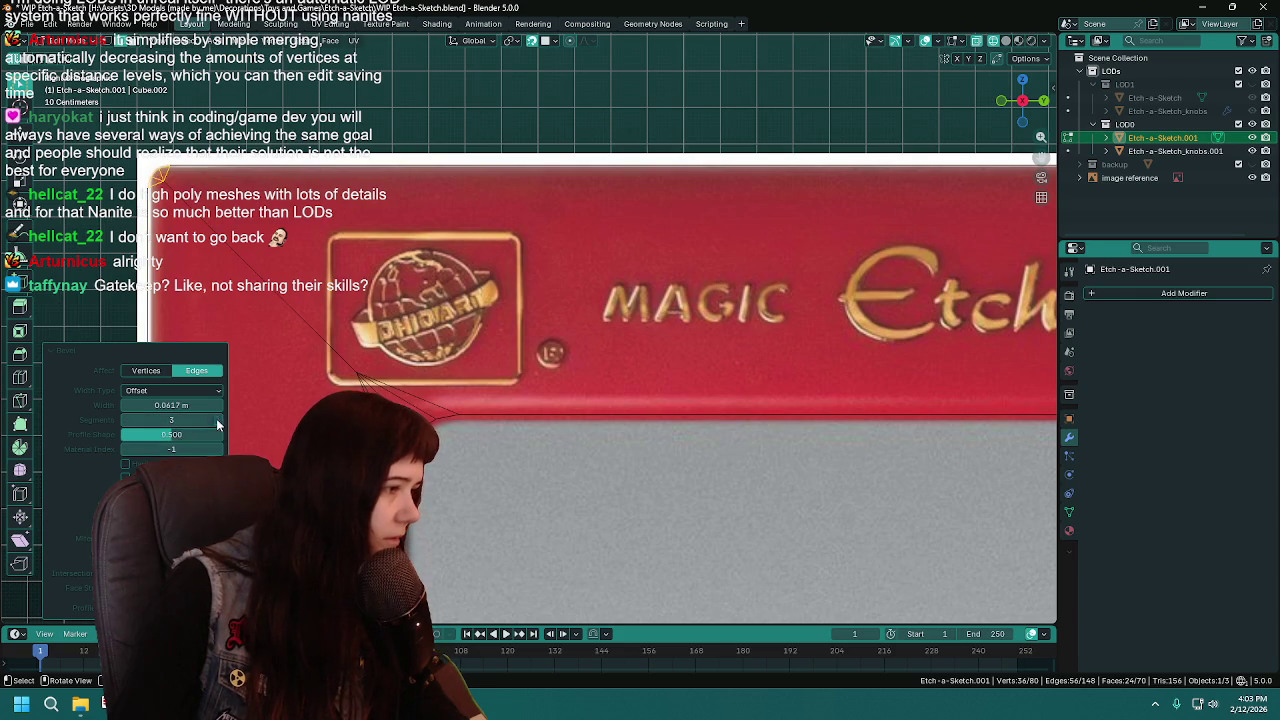
scroll(630, 377, down, 1)
scroll(630, 377, down, 2)
scroll(630, 377, down, 1)
scroll(630, 377, down, 2)
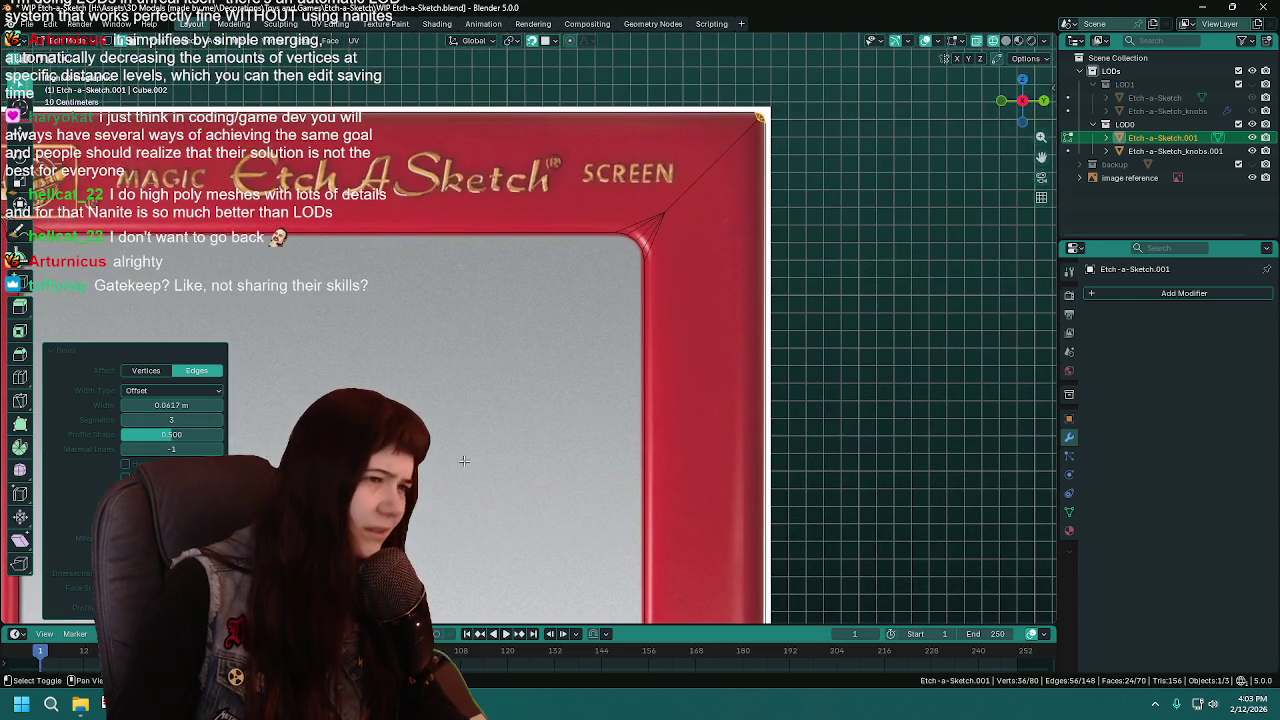
scroll(630, 377, up, 2)
Inspect the bevelled corners, then return to Object Mode in solid shading
shift+middle_drag(577, 425, 562, 201)
mouse_move(432, 381)
shift+middle_down()
mouse_move(560, 420)
mouse_move(609, 479)
shift+middle_up()
scroll(609, 479, down, 2)
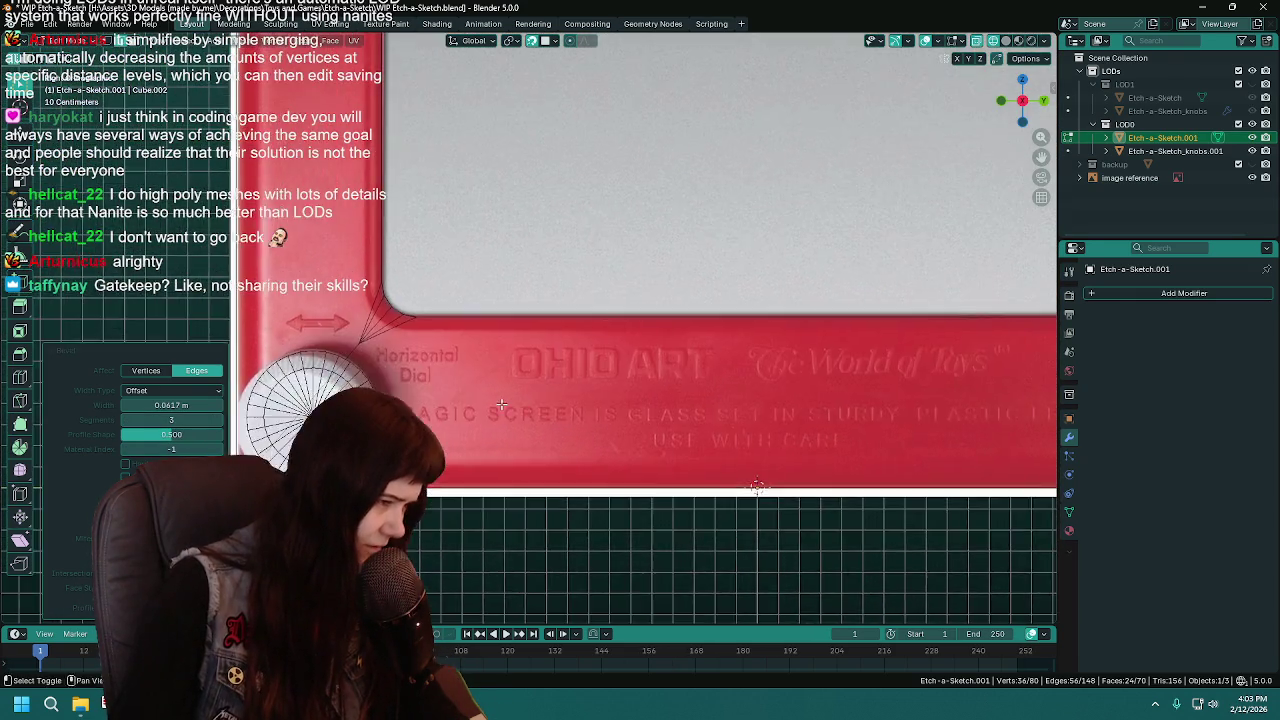
scroll(580, 450, down, 2)
scroll(545, 410, up, 1)
key(Tab)
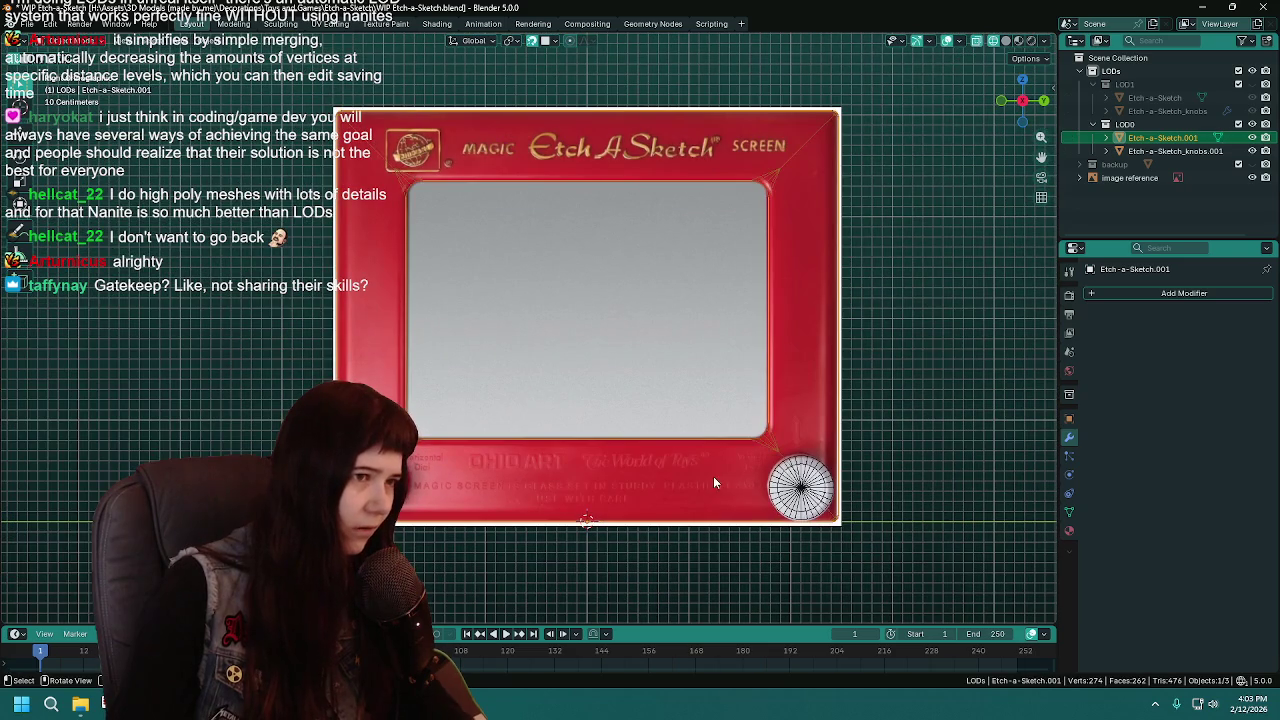
key(z)
click(900, 470)
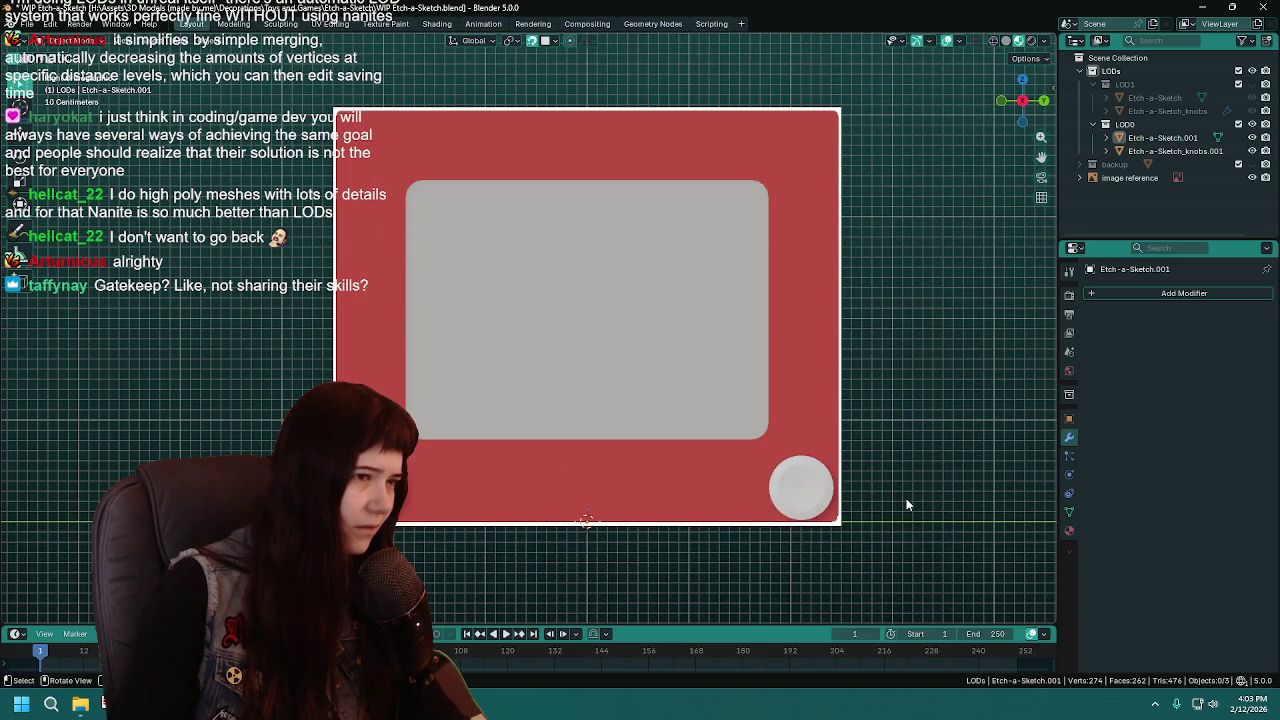
Apply 30° Smooth by Angle shading to the Etch-a-Sketch frame from its context menu
click(801, 415)
mouse_move(801, 415)
middle_down()
mouse_move(909, 503)
mouse_move(580, 457)
middle_up()
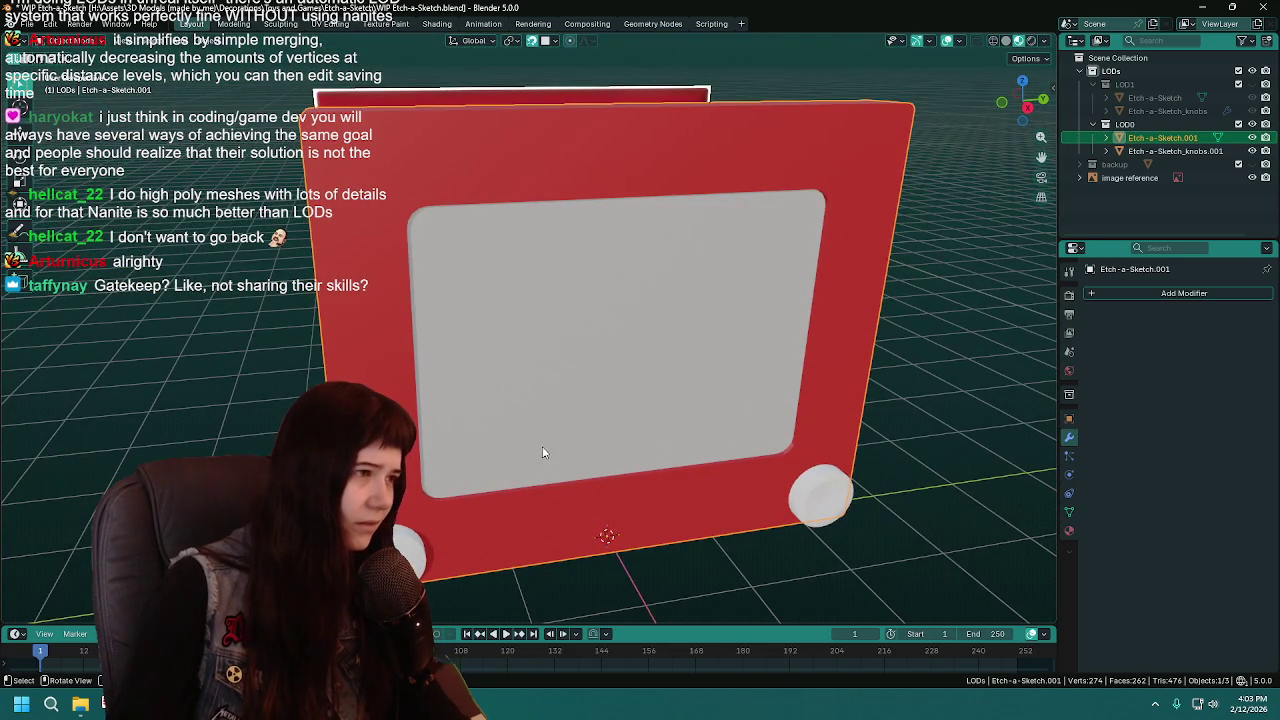
right_click(330, 402)
click(290, 415)
click(984, 494)
middle_drag(958, 478, 785, 438)
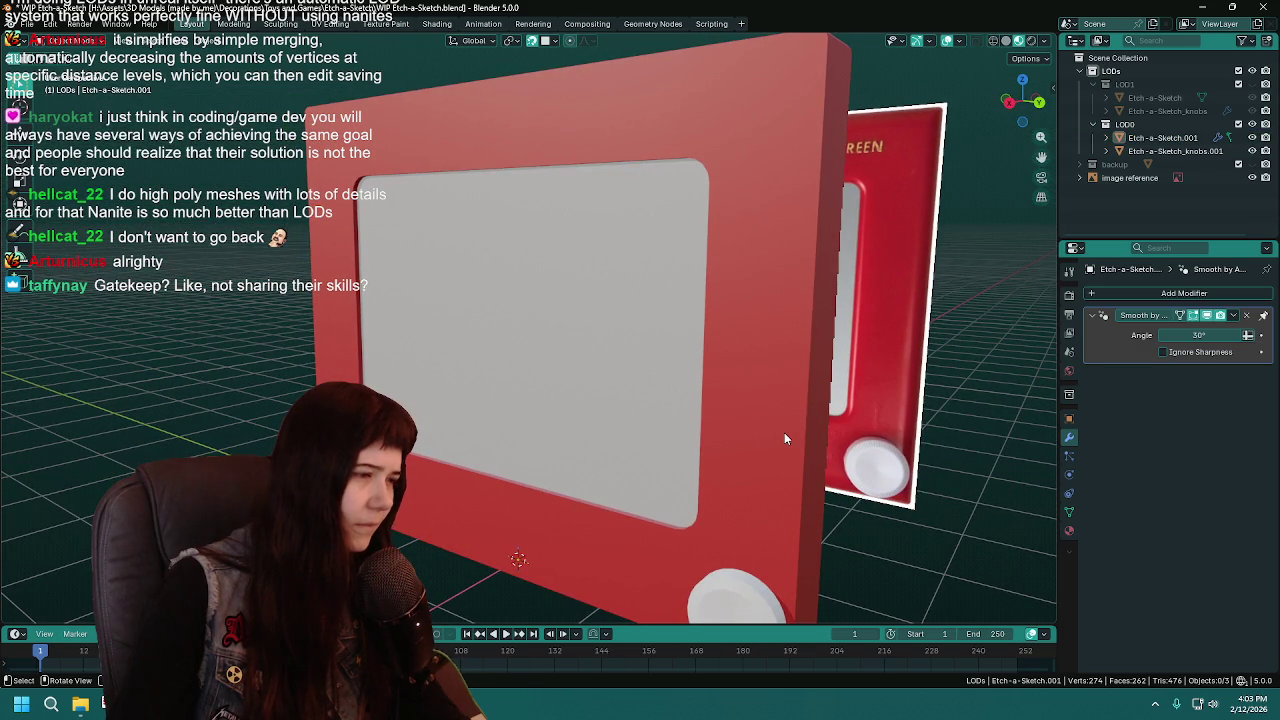
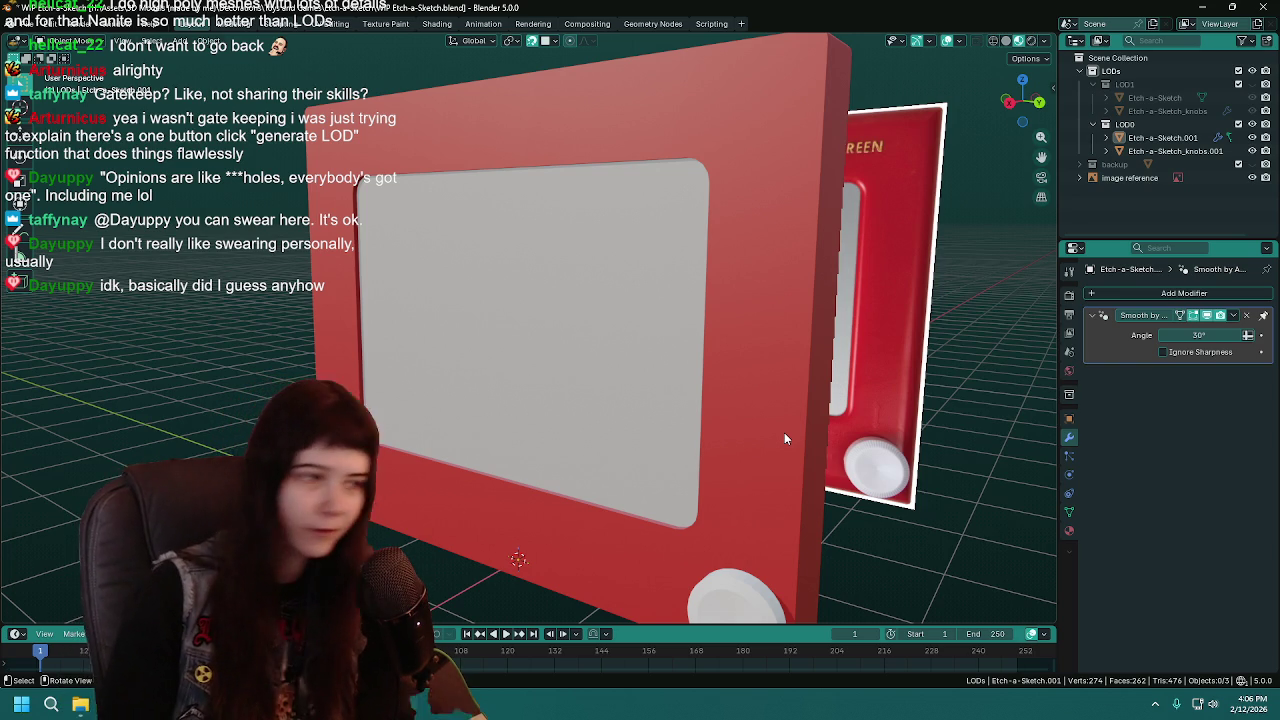
Select Etch-a-Sketch.001 and save the WIP file twice, orbiting toward the model's front
click(784, 438)
key(ctrl+s)
mouse_move(832, 494)
middle_down()
mouse_move(881, 500)
mouse_move(910, 478)
mouse_move(892, 457)
middle_up()
scroll(910, 485, up, 2)
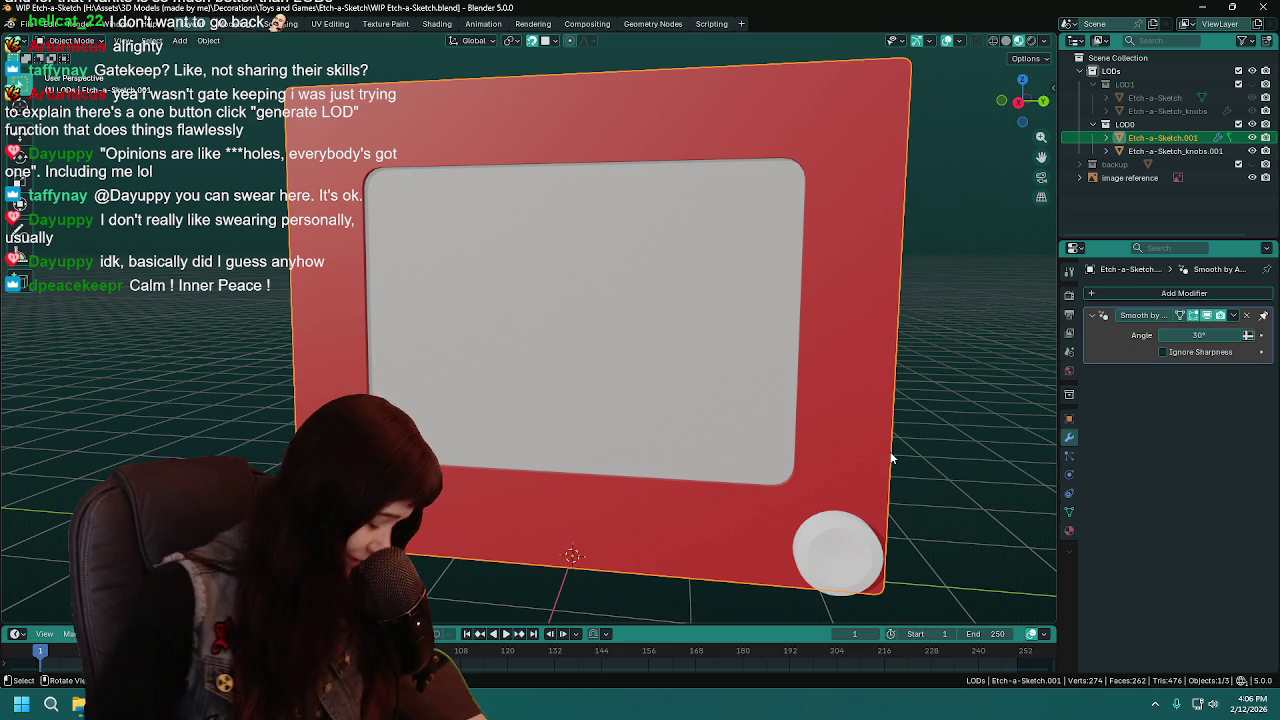
key(ctrl+s)
mouse_move(842, 442)
middle_down()
mouse_move(867, 432)
mouse_move(837, 415)
mouse_move(852, 407)
middle_up()
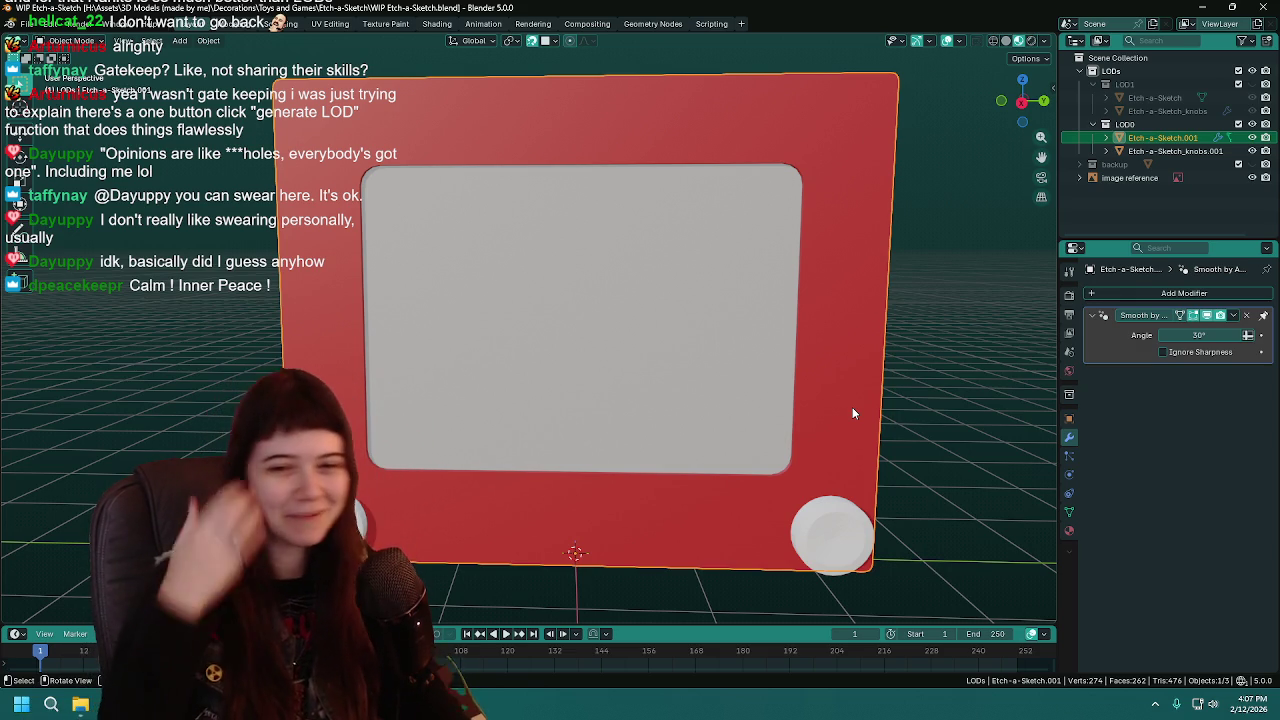
Save the file, snap to front view, and try Material Preview then Solid shading
mouse_move(844, 415)
middle_down()
mouse_move(783, 407)
mouse_move(719, 356)
mouse_move(763, 357)
mouse_move(685, 371)
middle_up()
key(ctrl+s)
key(KP_1)
key(z)
click(731, 385)
key(z)
click(786, 366)
Switch to Wireframe shading in Right Orthographic view and enter Edit Mode on the frame
key(z)
key(z)
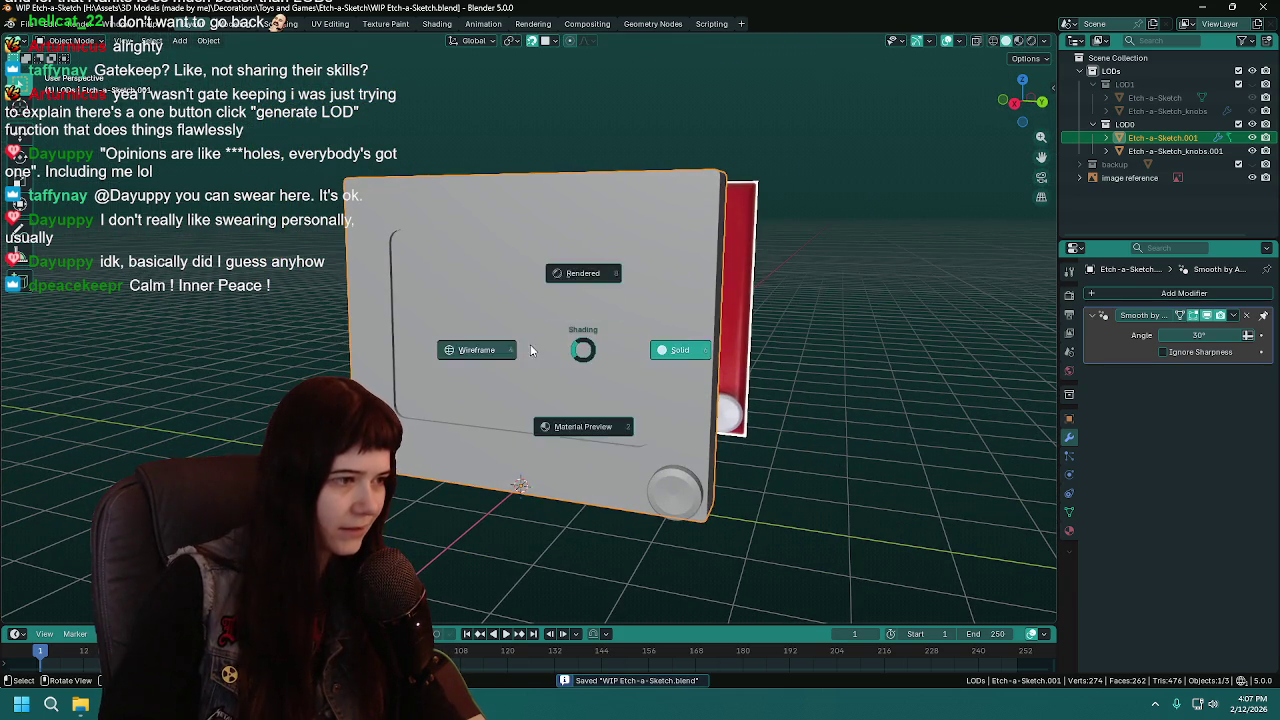
click(533, 349)
key(KP_3)
scroll(531, 343, up, 5)
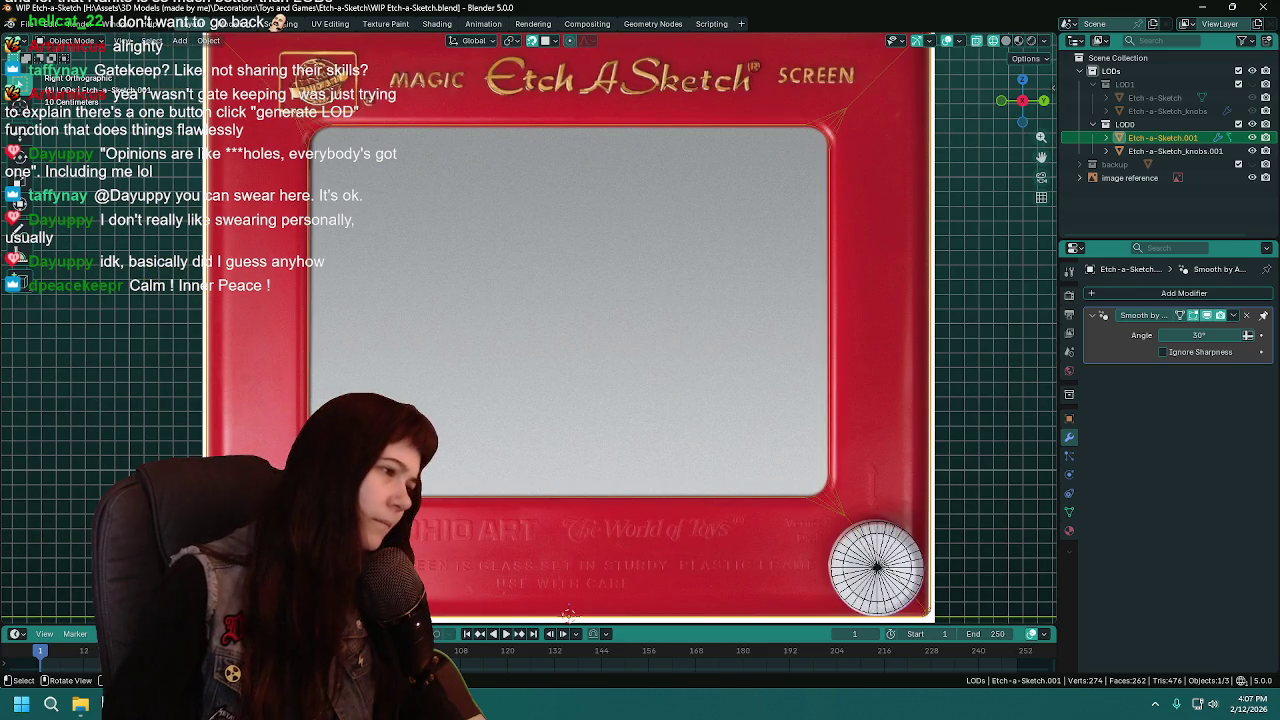
key(Tab)
Bevel the screen-opening edge loop with 3 segments and return to Object Mode
mouse_move(449, 200)
middle_down()
mouse_move(453, 235)
mouse_move(762, 163)
middle_up()
key(ctrl+s)
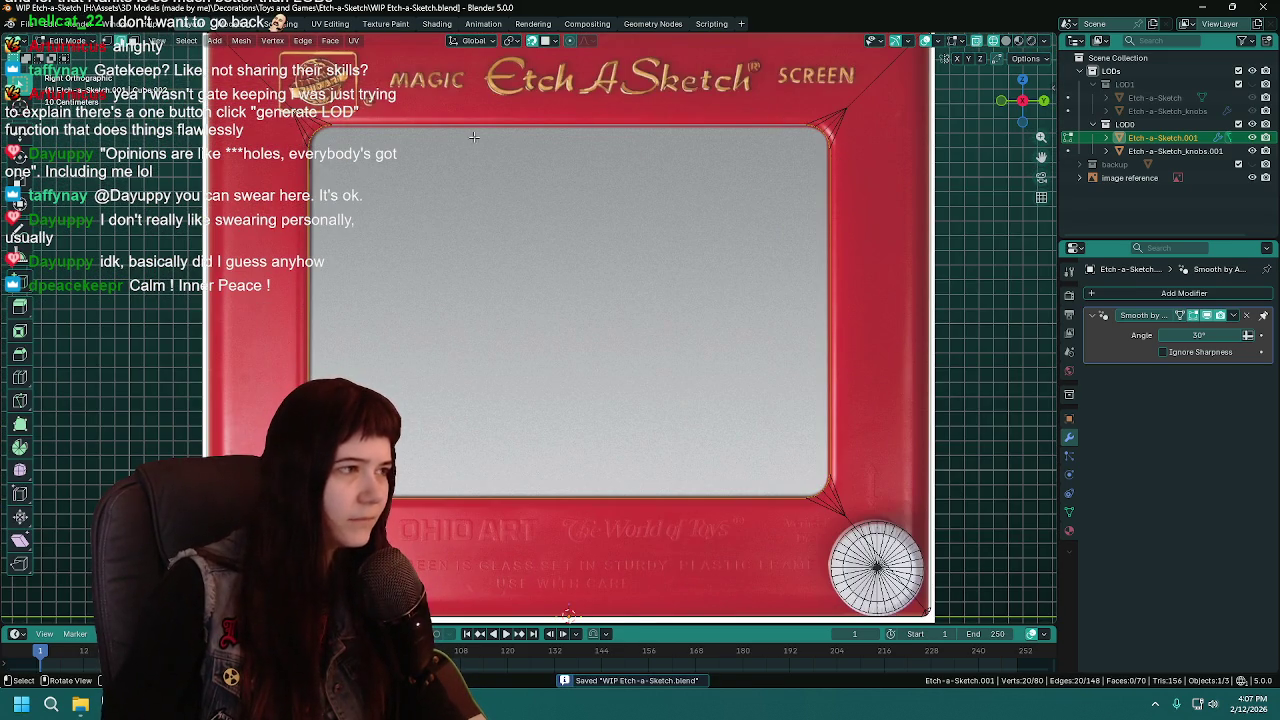
key(ctrl+b)
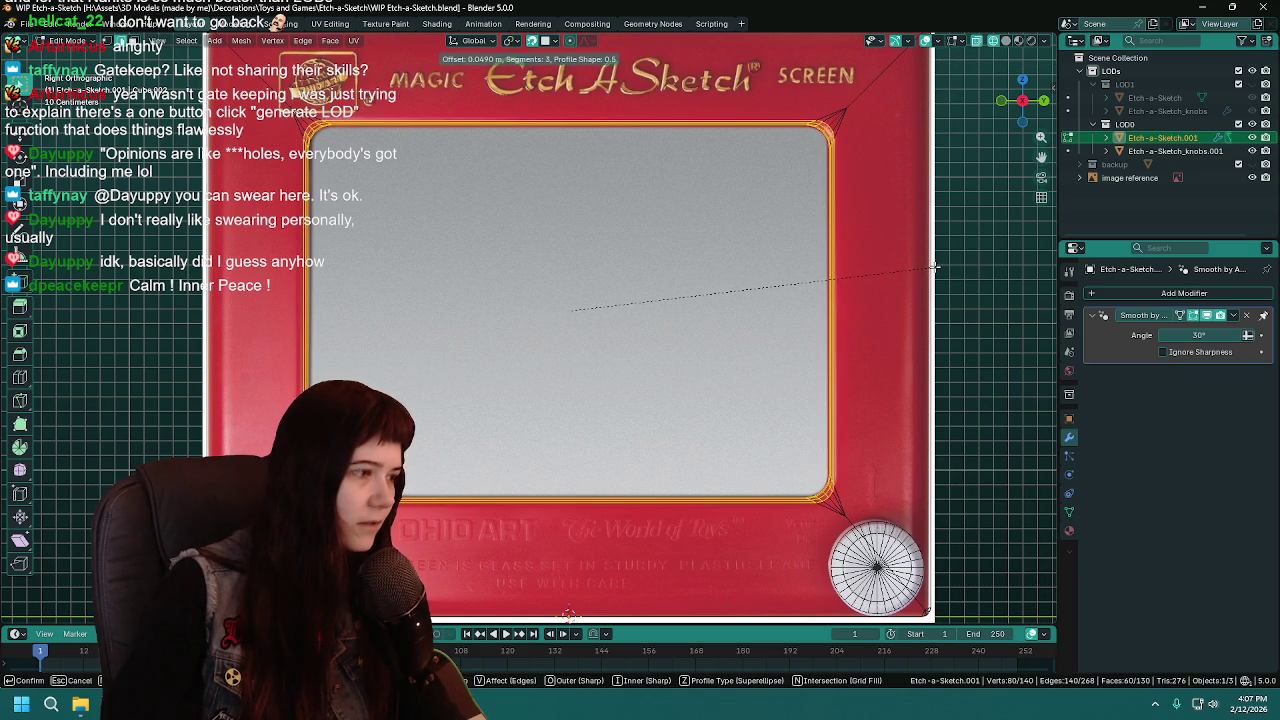
key(Escape)
key(Tab)
Duplicate the frame object in place as Etch-a-Sketch.002
scroll(790, 310, down, 1)
middle_drag(826, 314, 743, 329)
key(shift+d)
key(Escape)
double_click(1198, 152)
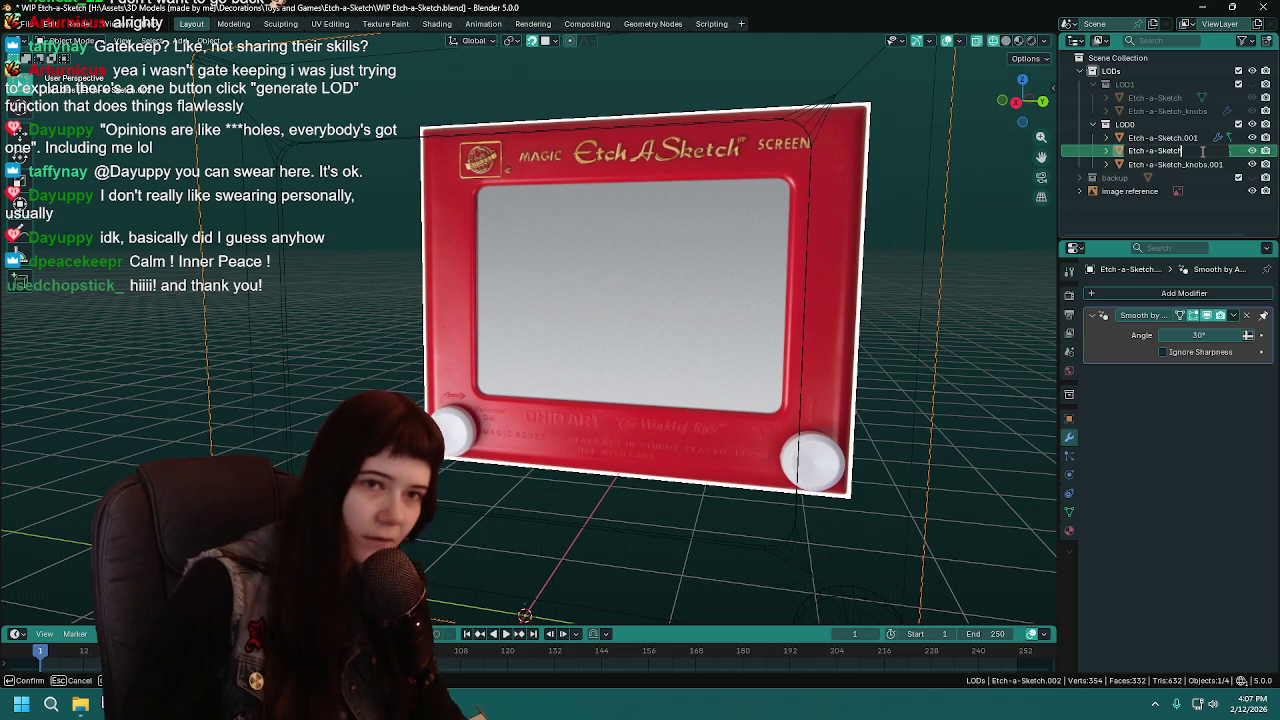
Rename the duplicate to 'Etch-a-Sketch backup2' and hide it
key(BackSpace)
key(BackSpace)
key(BackSpace)
text(backup2)
key(Return)
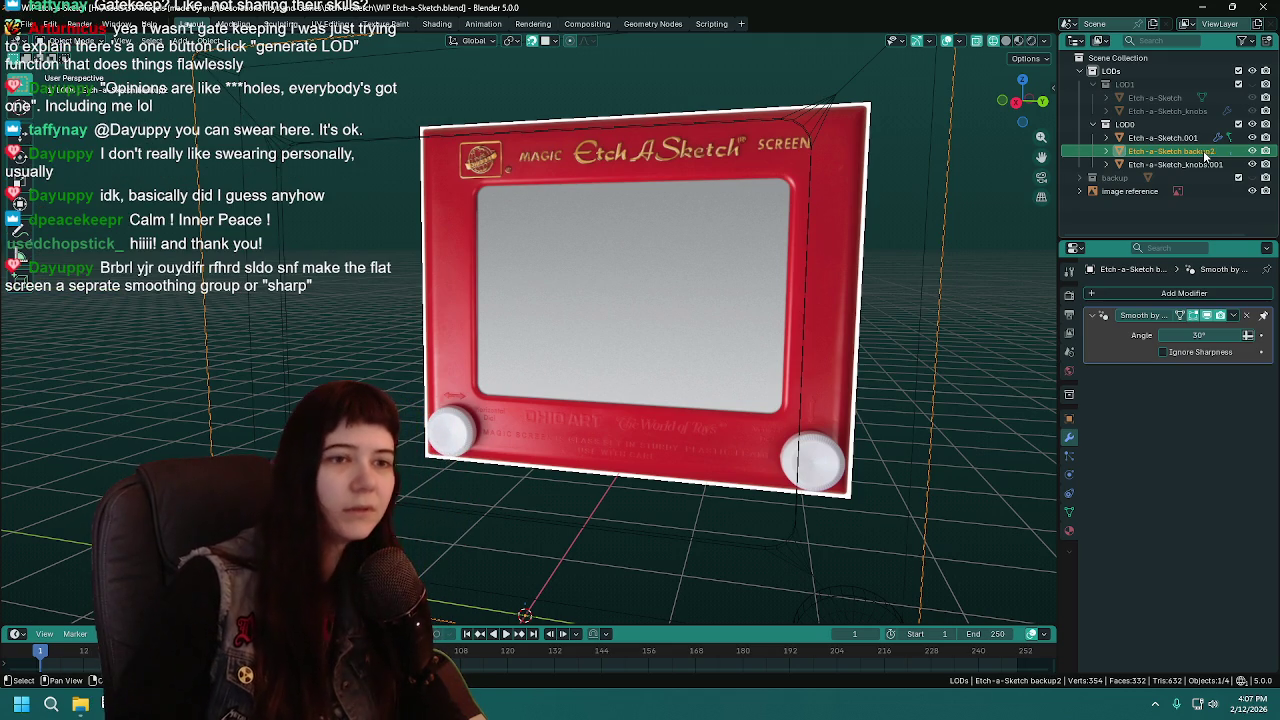
key(h)
Select Etch-a-Sketch.001, frame it in front view, save, and show its Object properties
click(1162, 137)
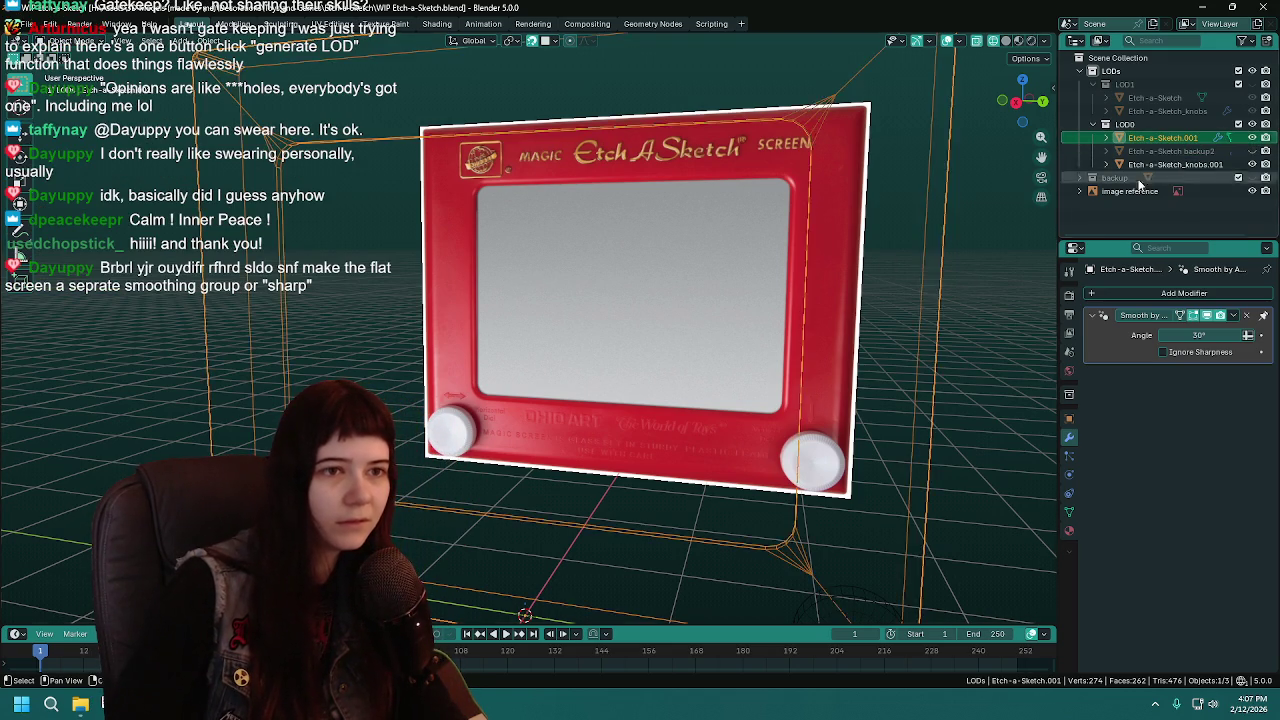
key(KP_1)
key(ctrl+s)
key(KP_Decimal)
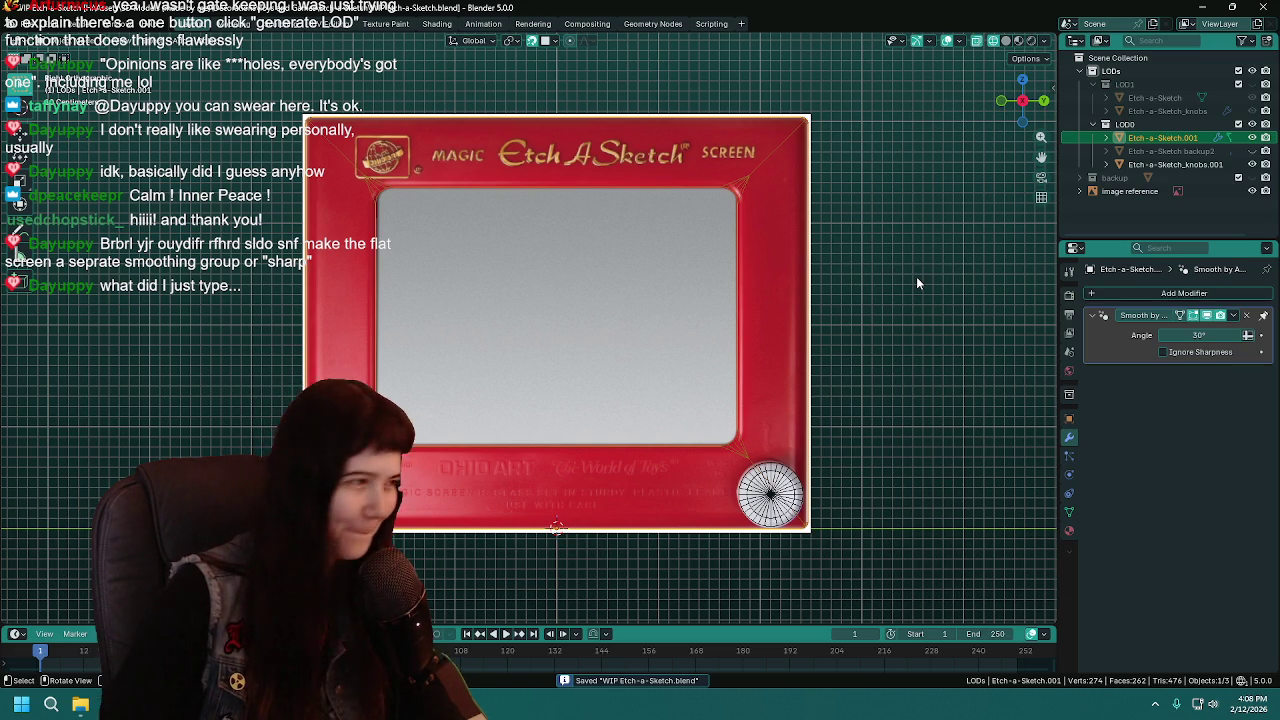
scroll(916, 277, up, 2)
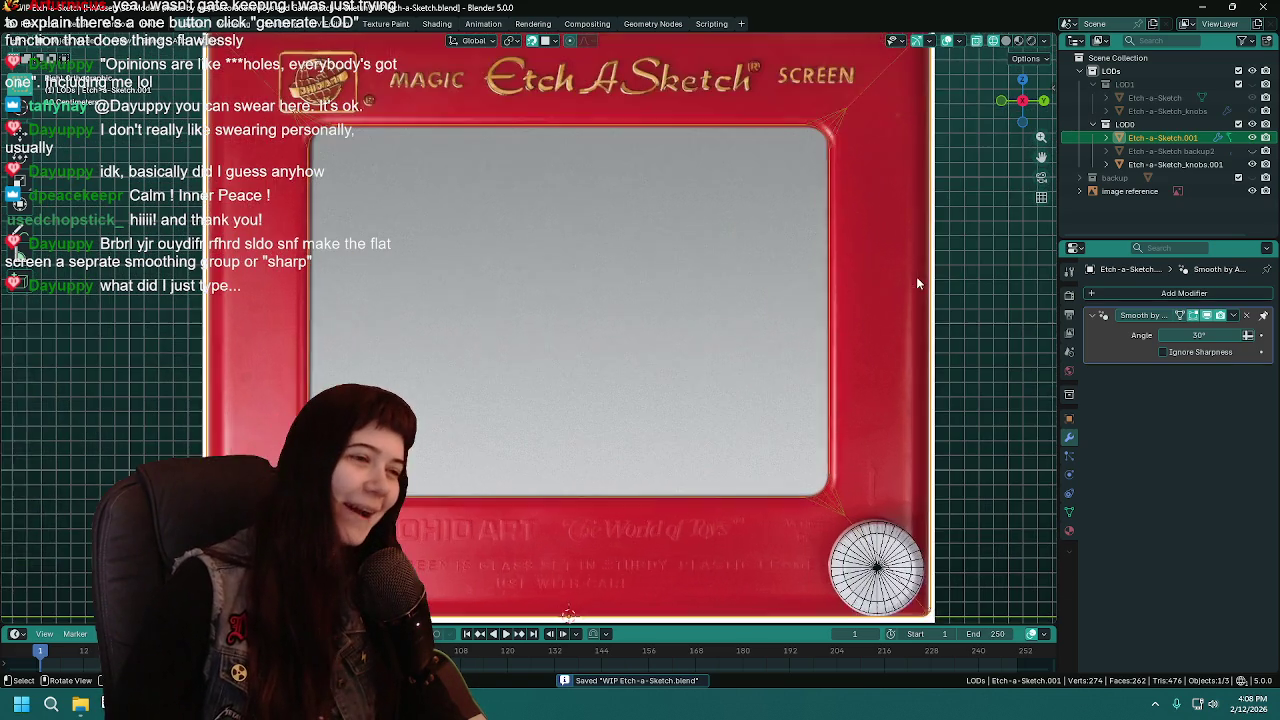
scroll(916, 280, down, 1)
click(1068, 419)
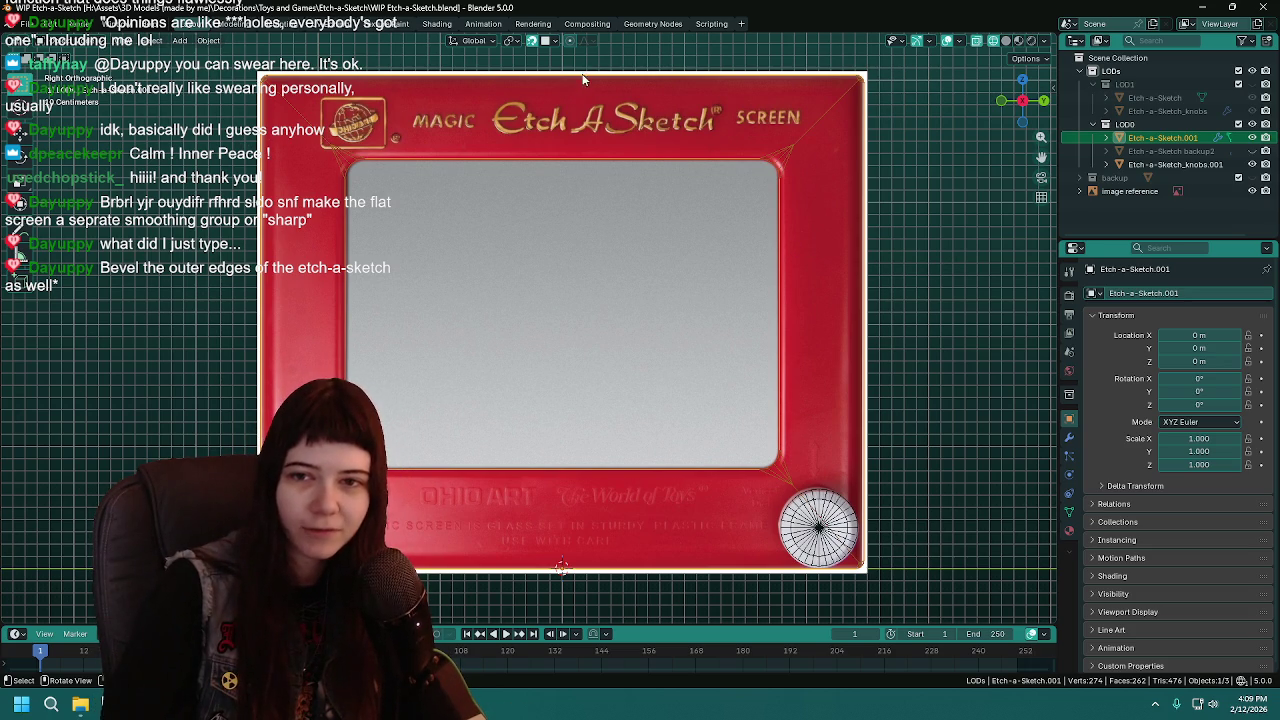
Save and apply the Etch-a-Sketch body's scale
key(ctrl+s)
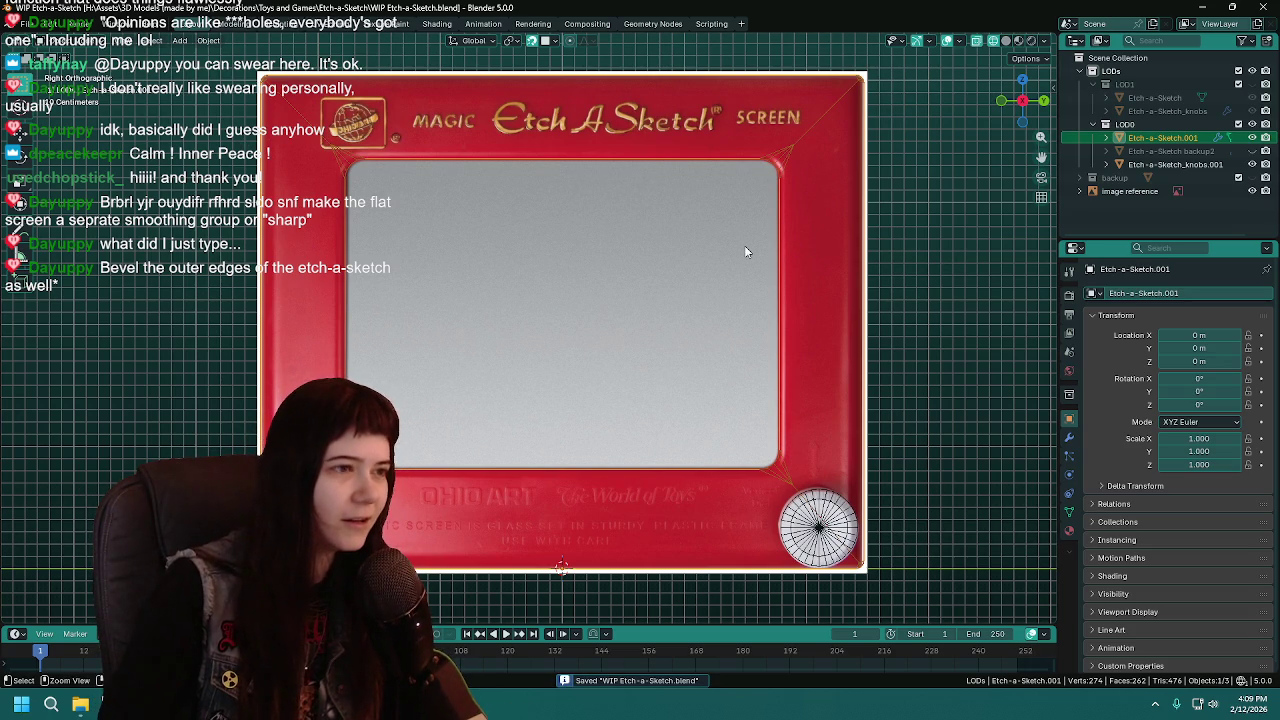
key(ctrl+a)
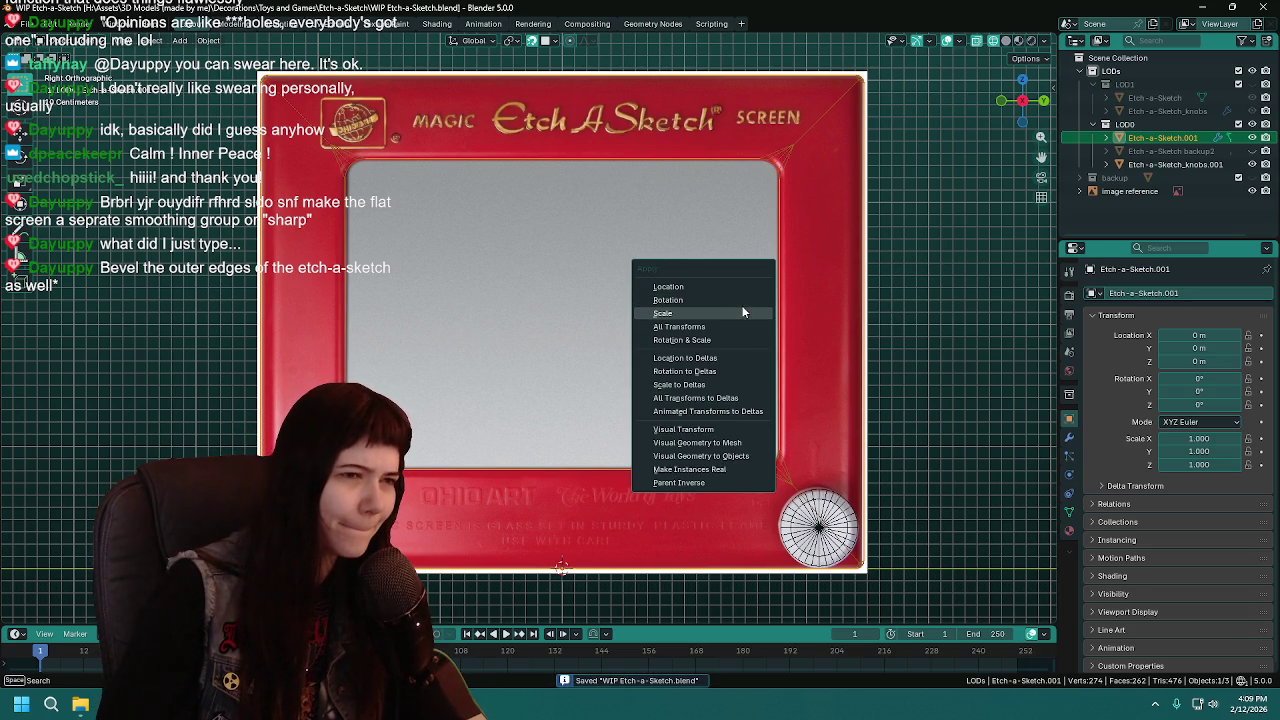
click(744, 320)
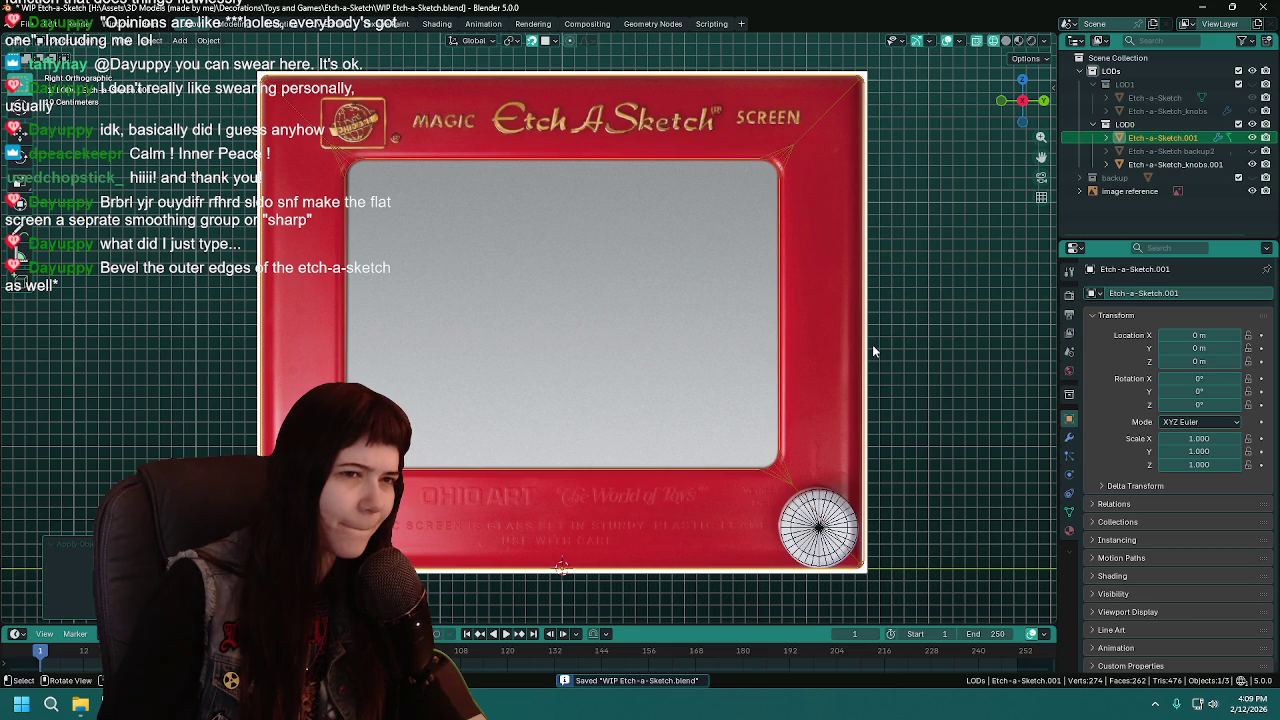
In Edit Mode, bevel the selected outer edges and set the width to 0.05 m
key(Tab)
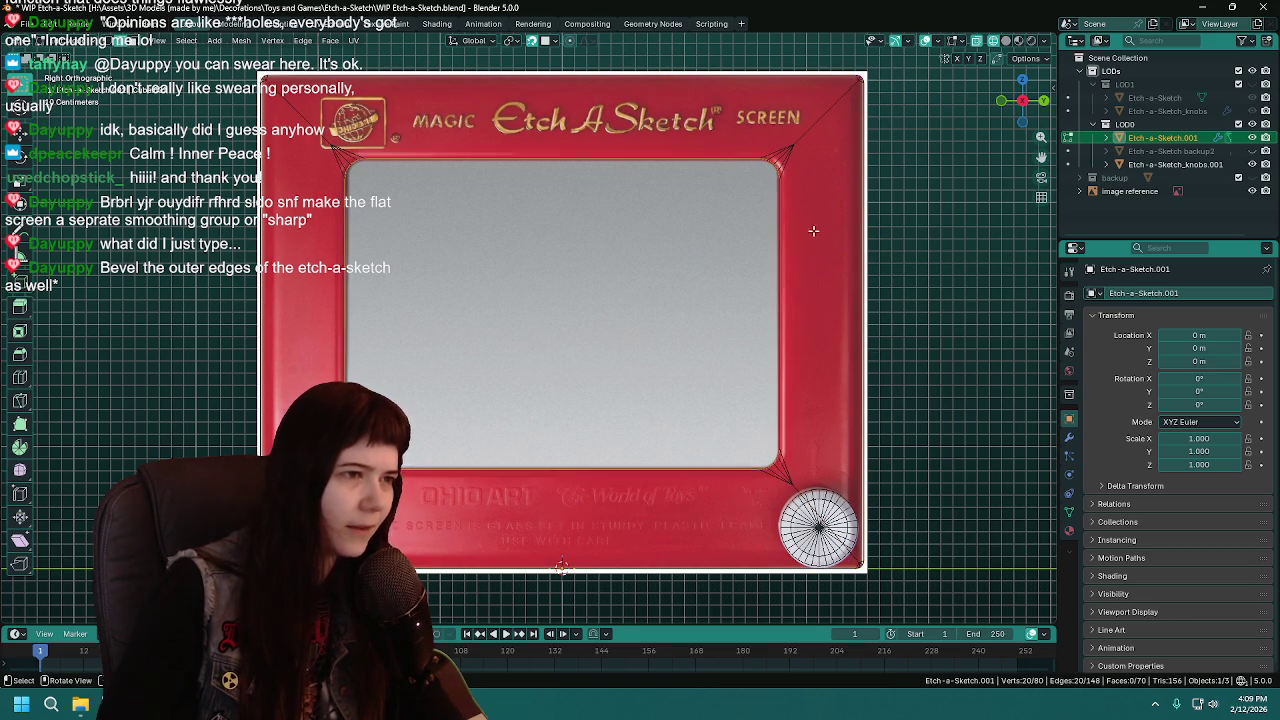
middle_drag(780, 200, 748, 247)
middle_drag(360, 188, 501, 242)
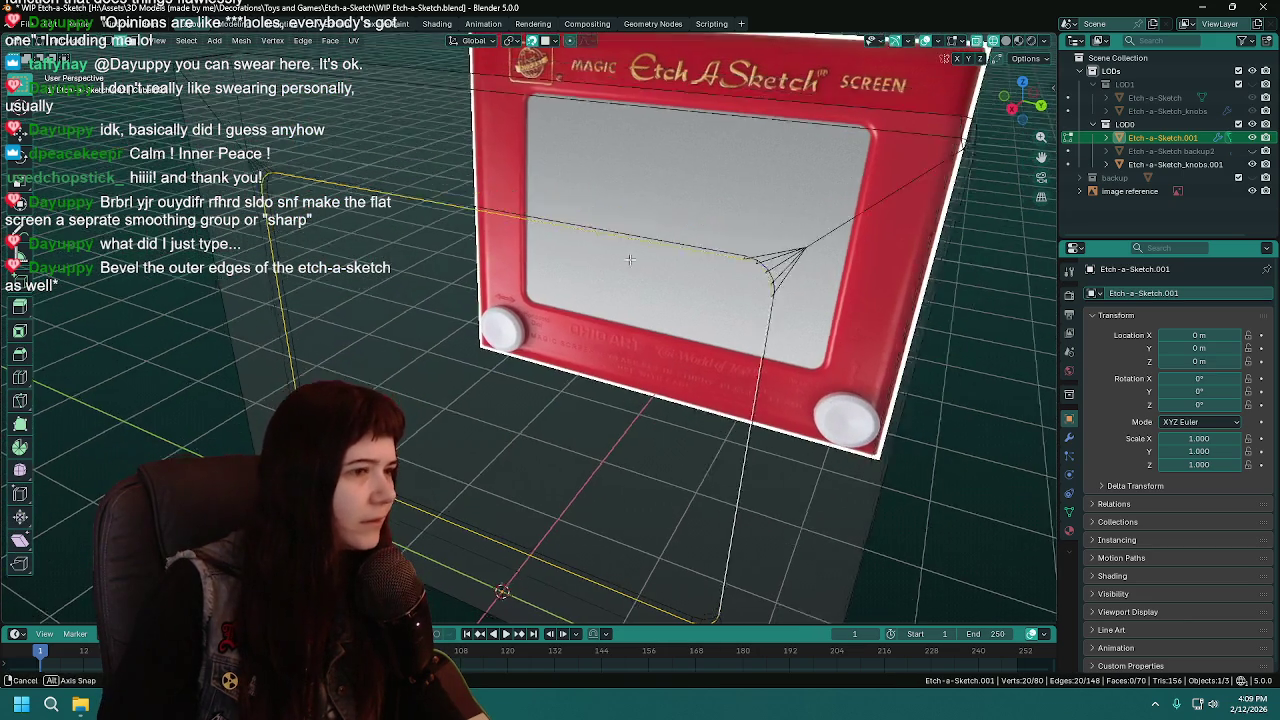
middle_drag(626, 252, 689, 337)
key(ctrl+s)
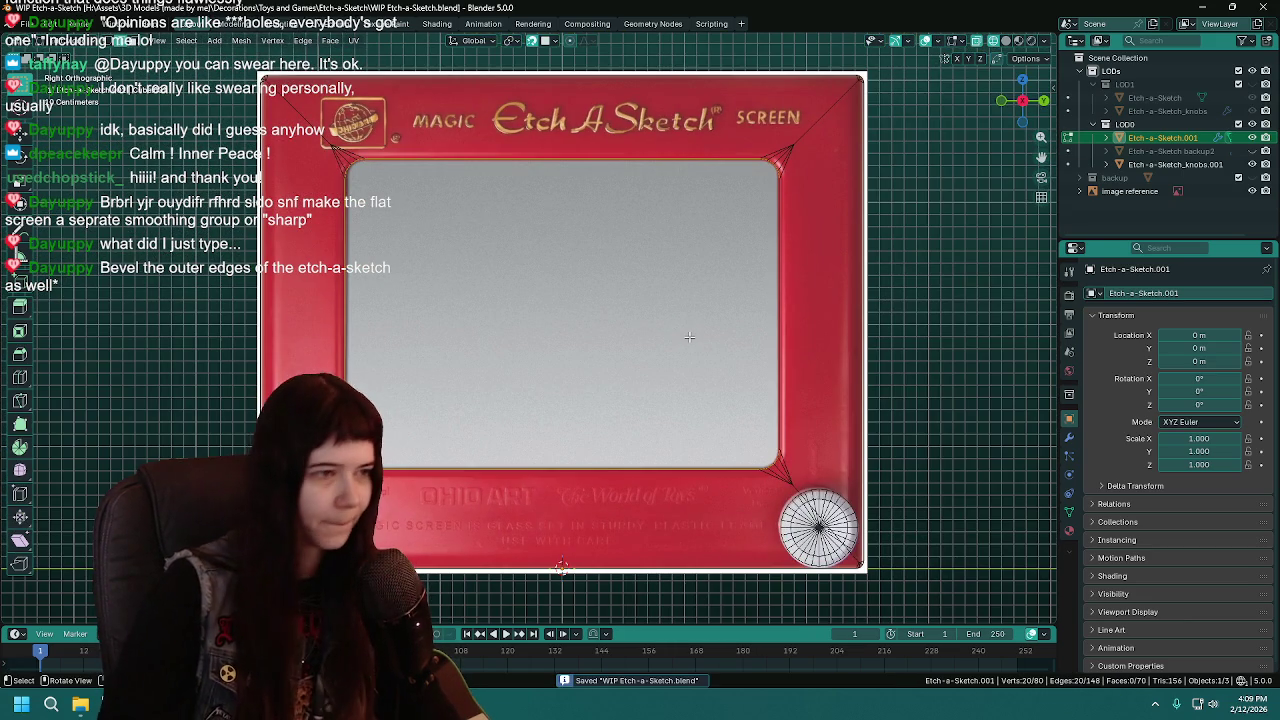
key(ctrl+b)
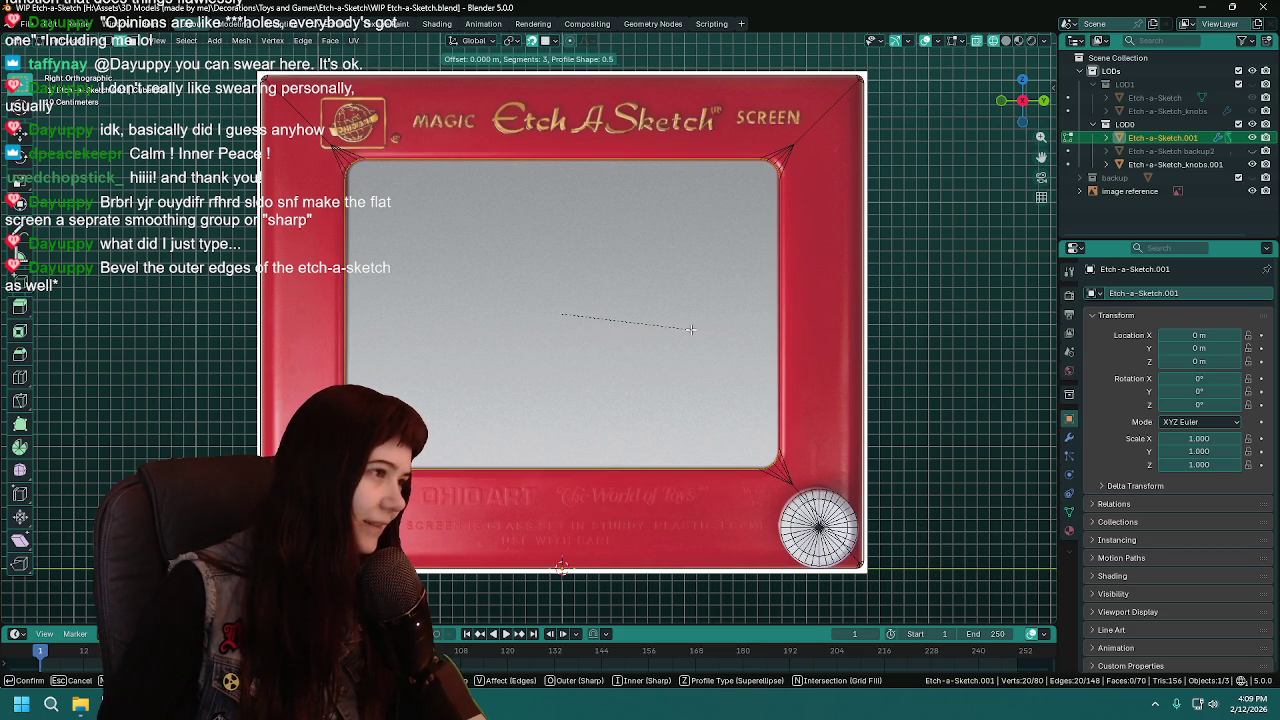
click(699, 328)
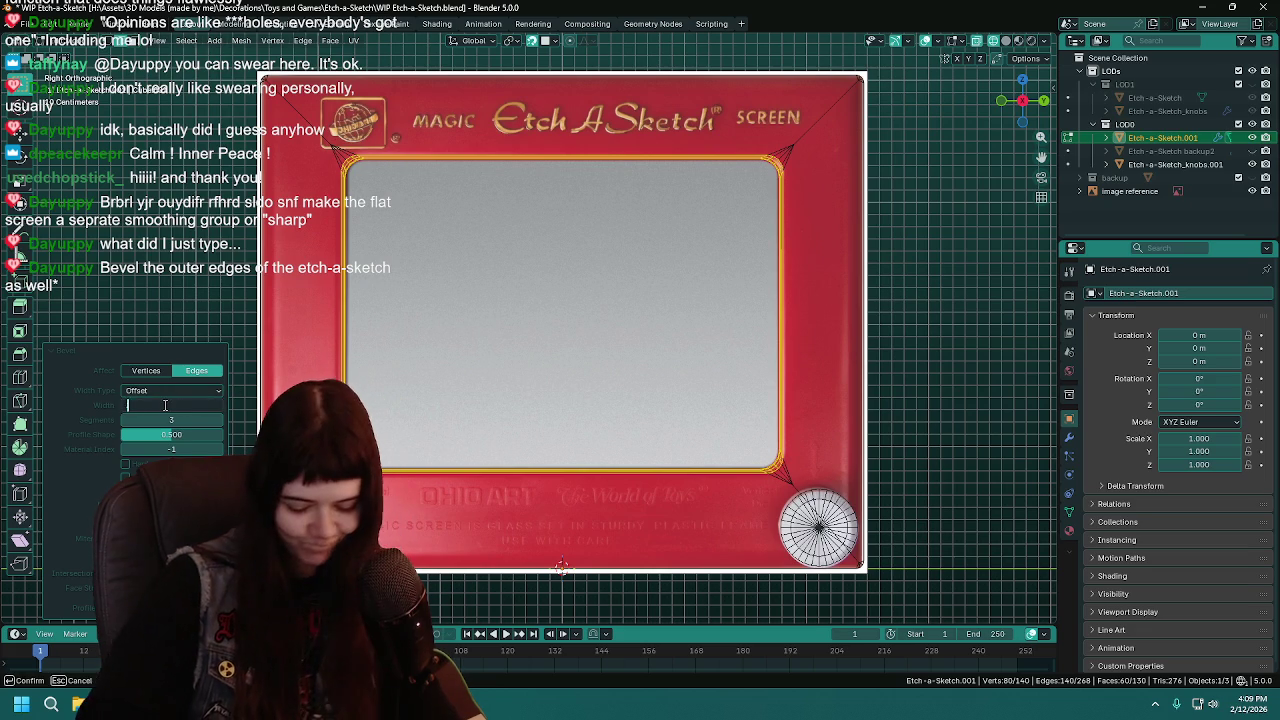
drag(165, 405, 190, 405)
text(0.05 m)
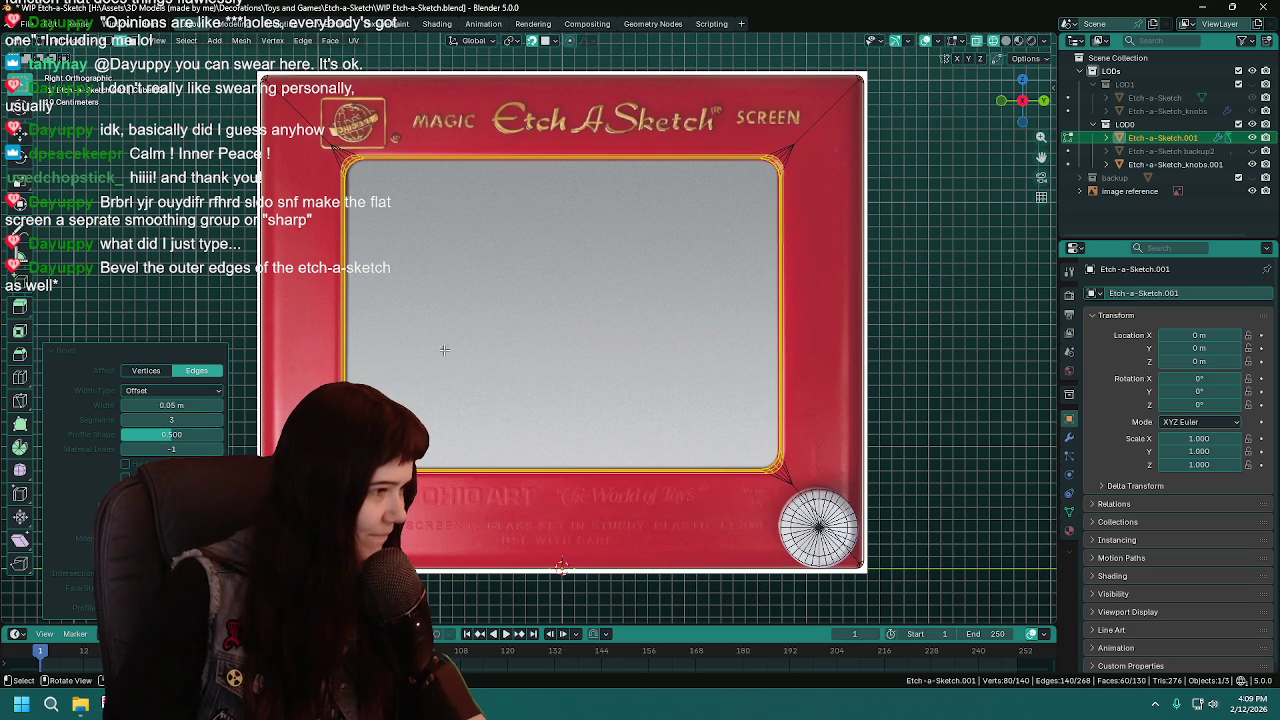
Orbit and zoom in to inspect the bevelled screen corners up close
middle_drag(467, 338, 408, 261)
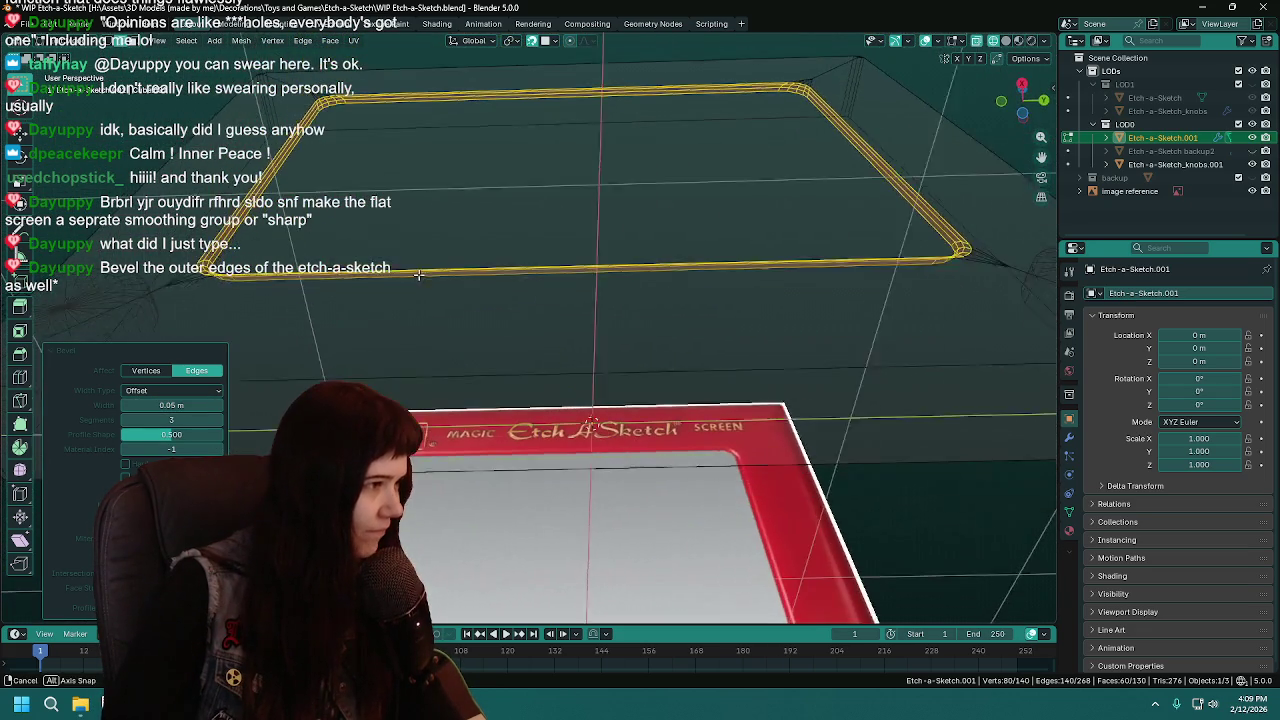
key(grave)
click(513, 335)
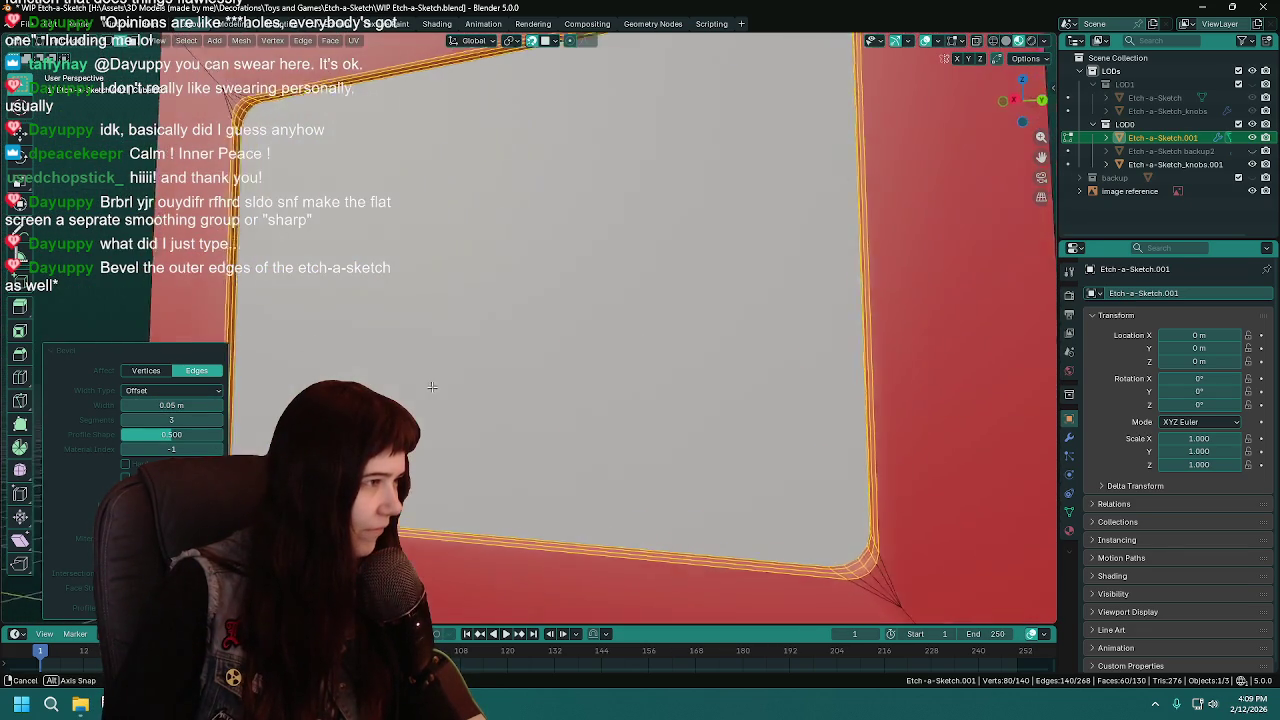
scroll(513, 335, down, 4)
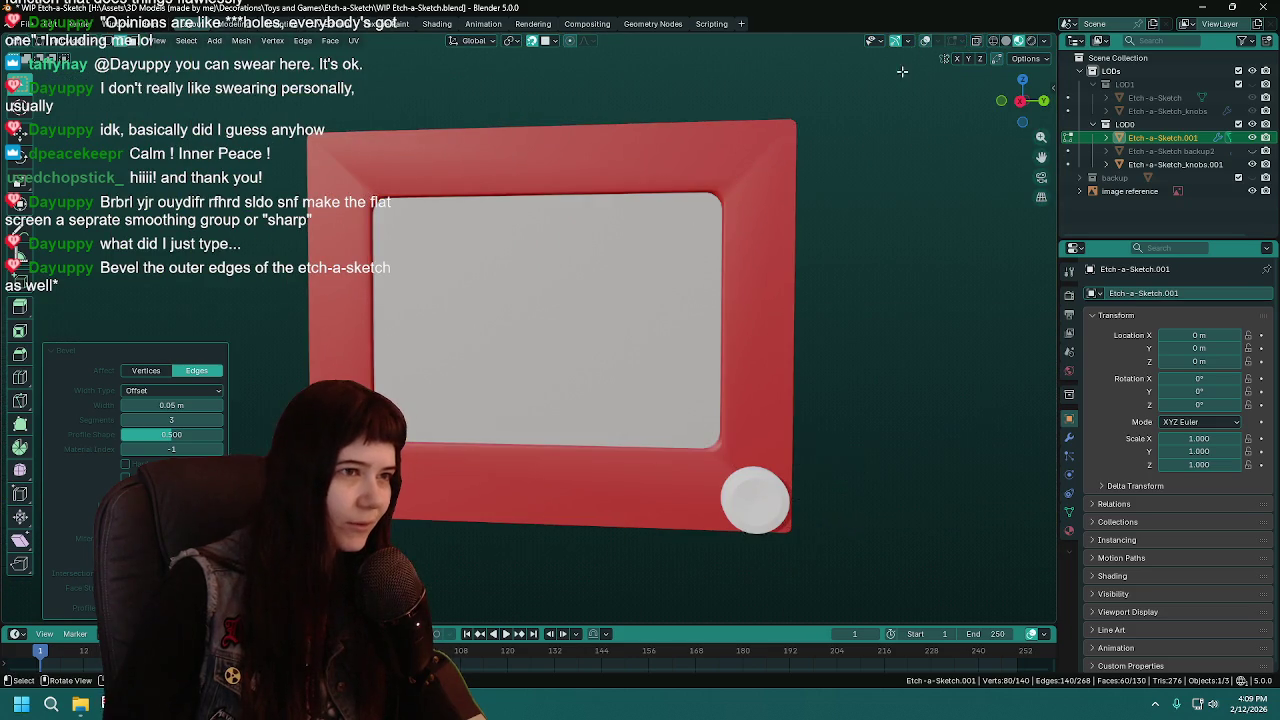
scroll(522, 349, up, 1)
middle_drag(522, 349, 516, 323)
scroll(516, 323, up, 4)
scroll(516, 323, down, 3)
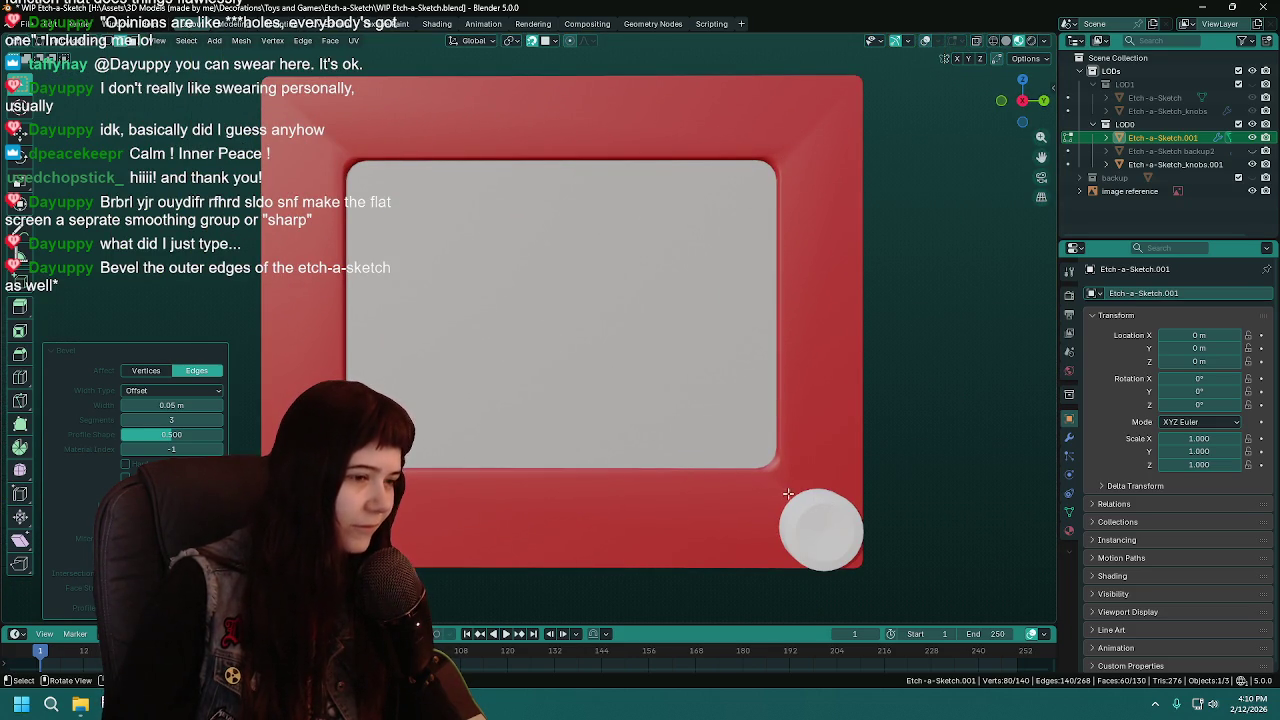
scroll(519, 418, up, 3)
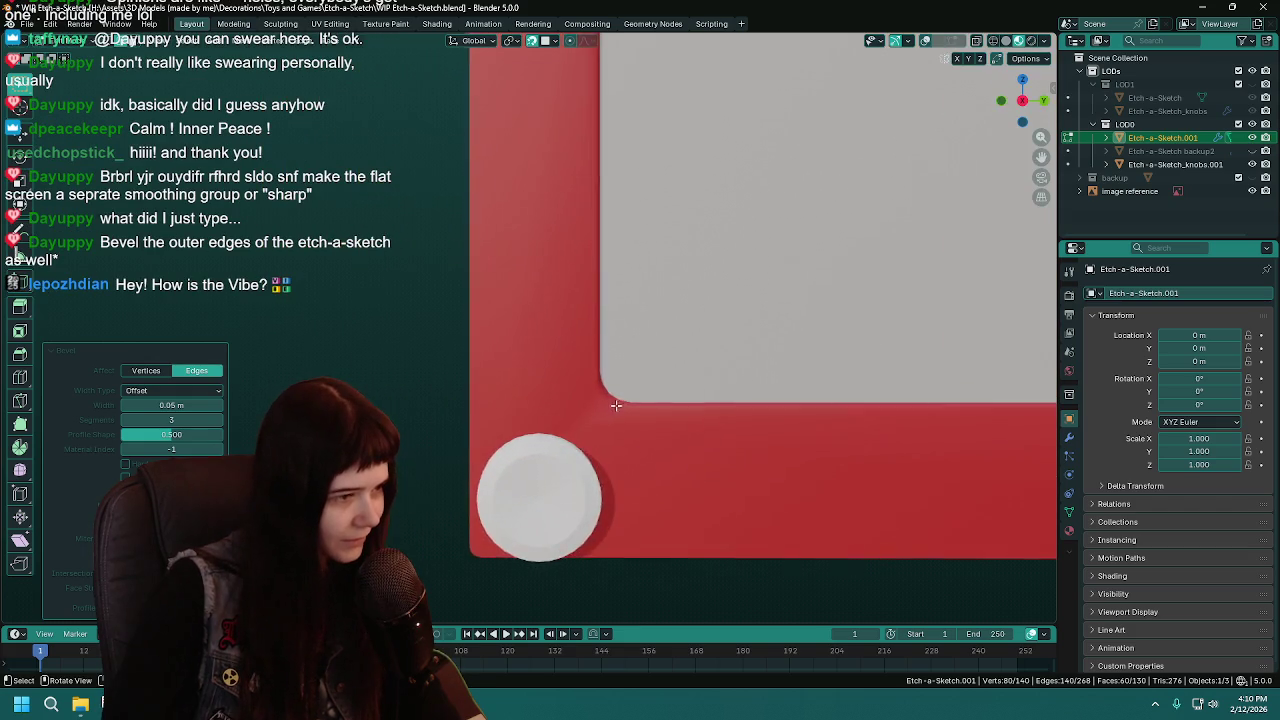
scroll(504, 421, up, 2)
scroll(490, 425, up, 1)
scroll(430, 442, up, 2)
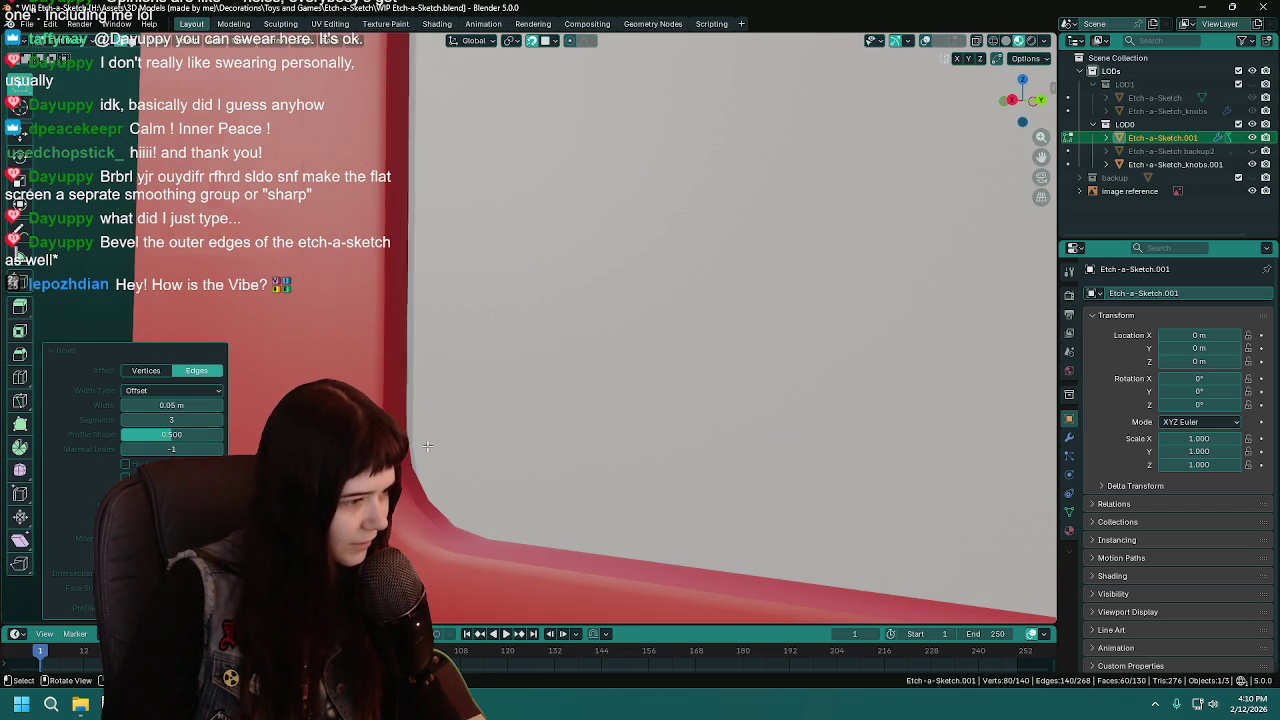
scroll(419, 445, down, 3)
scroll(430, 430, down, 2)
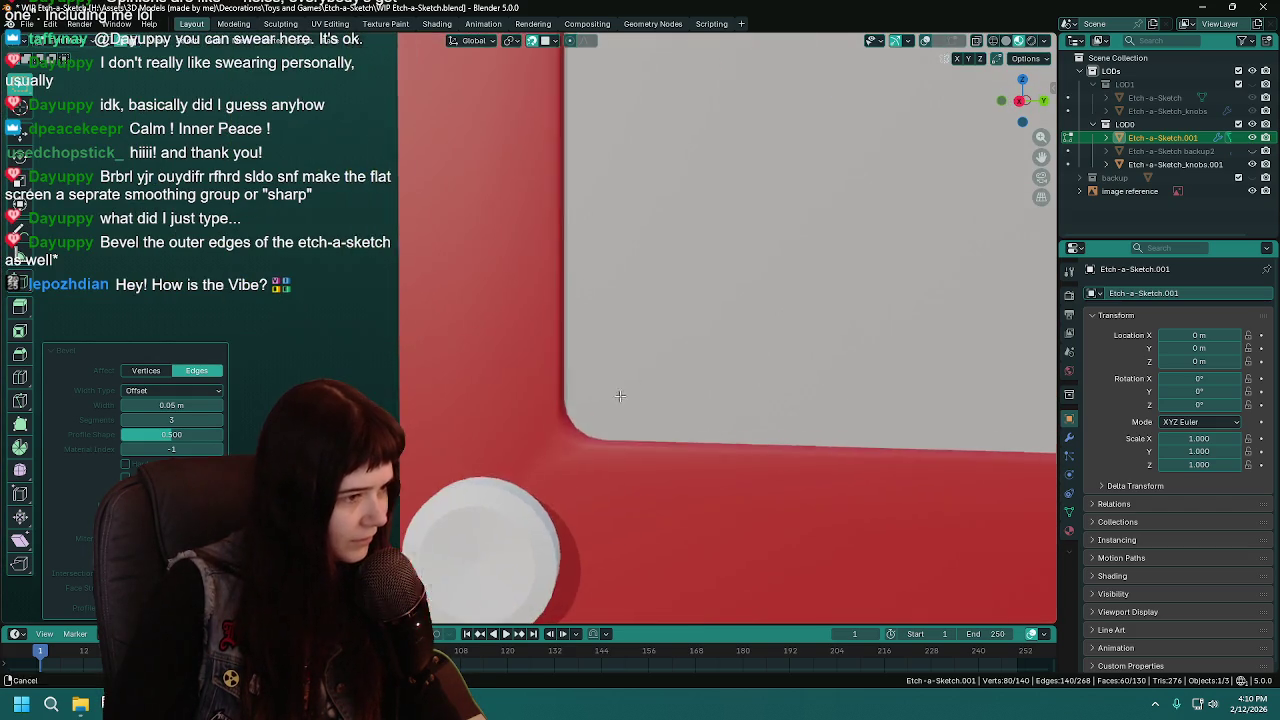
scroll(480, 400, down, 2)
mouse_move(520, 380)
middle_down()
mouse_move(541, 357)
mouse_move(528, 366)
middle_up()
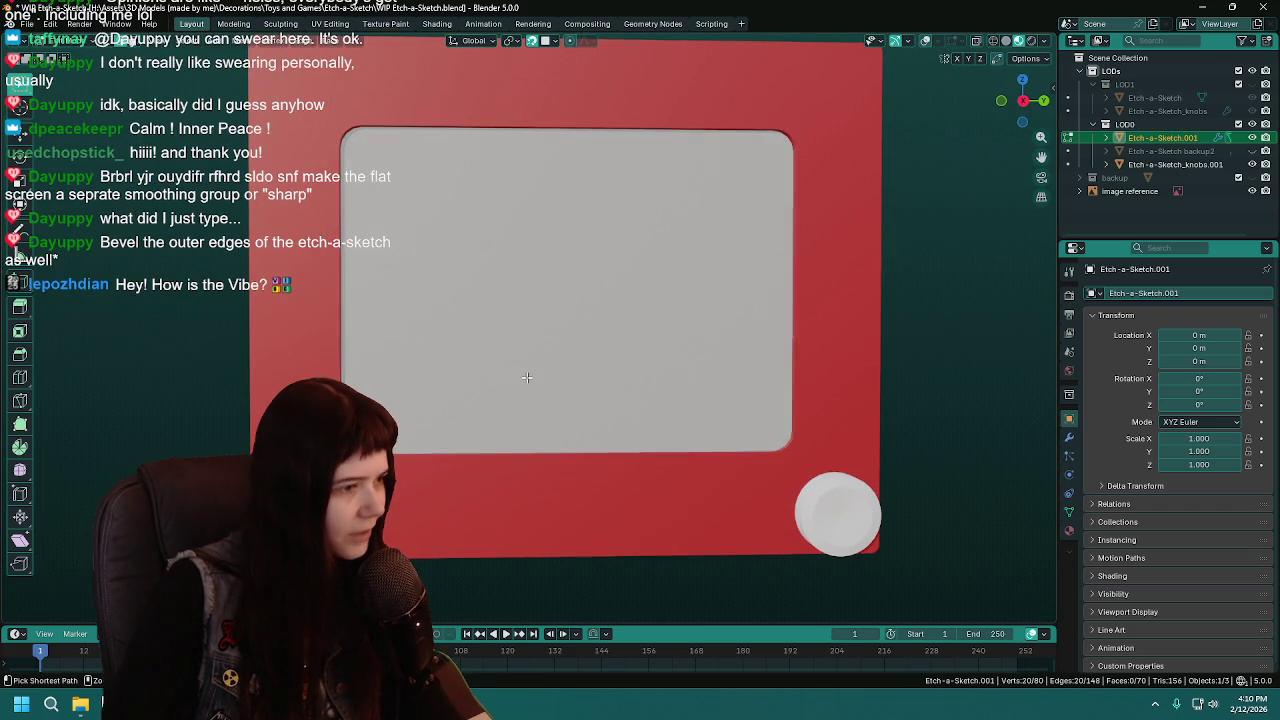
Restore the viewport overlays, return to Object Mode, and save WIP Etch-a-Sketch.blend
click(925, 41)
mouse_move(660, 350)
middle_down()
mouse_move(806, 369)
mouse_move(884, 338)
middle_up()
key(ctrl+s)
key(Tab)
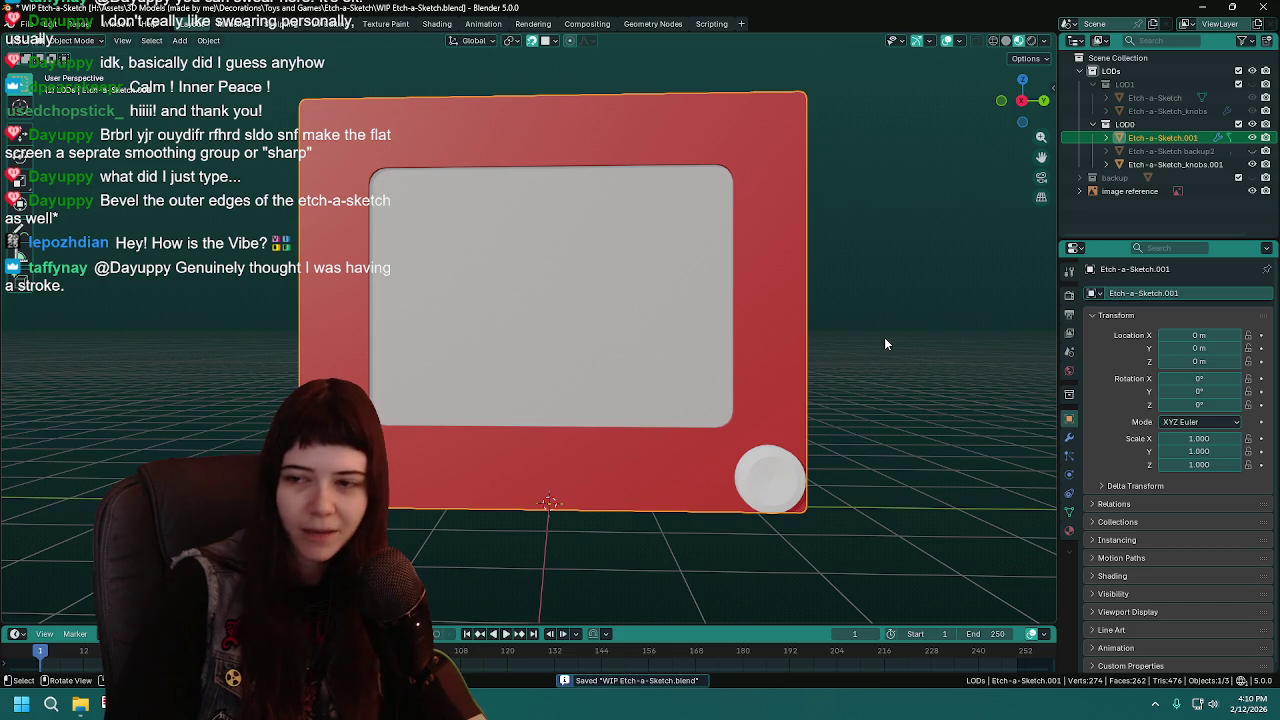
middle_drag(884, 343, 820, 348)
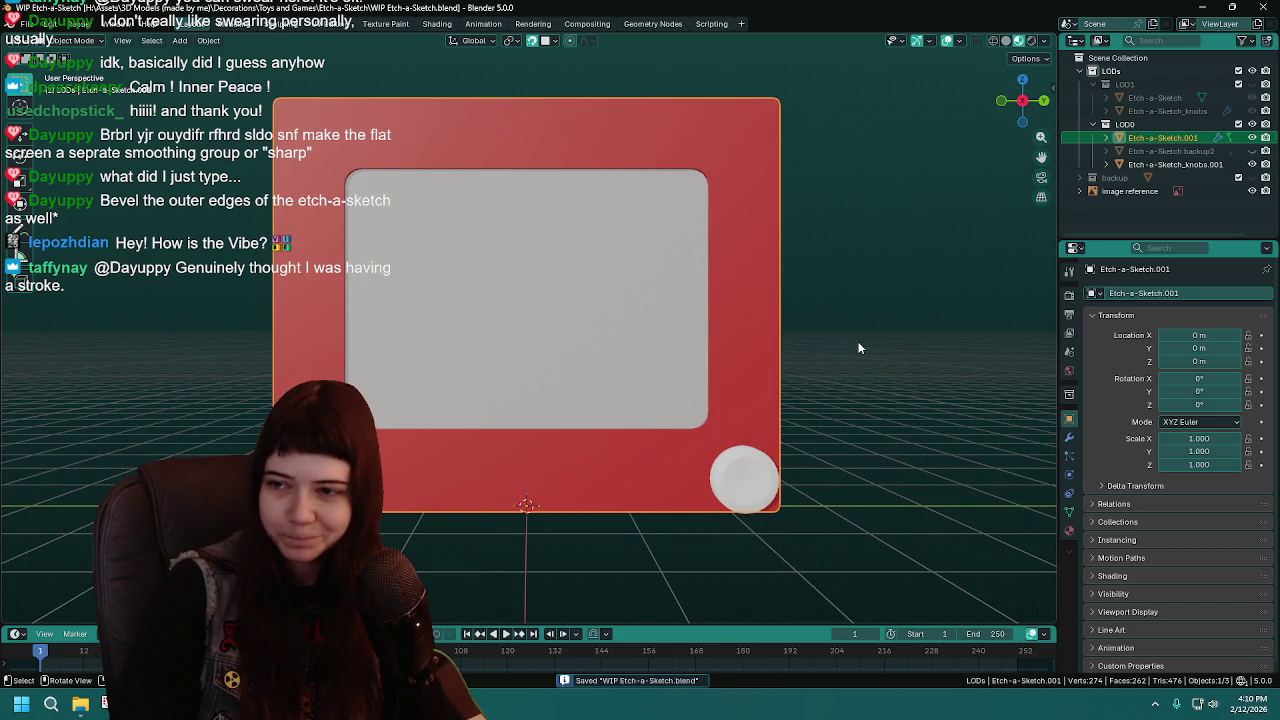
key(ctrl+s)
Delete the Smooth by Angle modifier from Etch-a-Sketch.001 and save
right_click(740, 319)
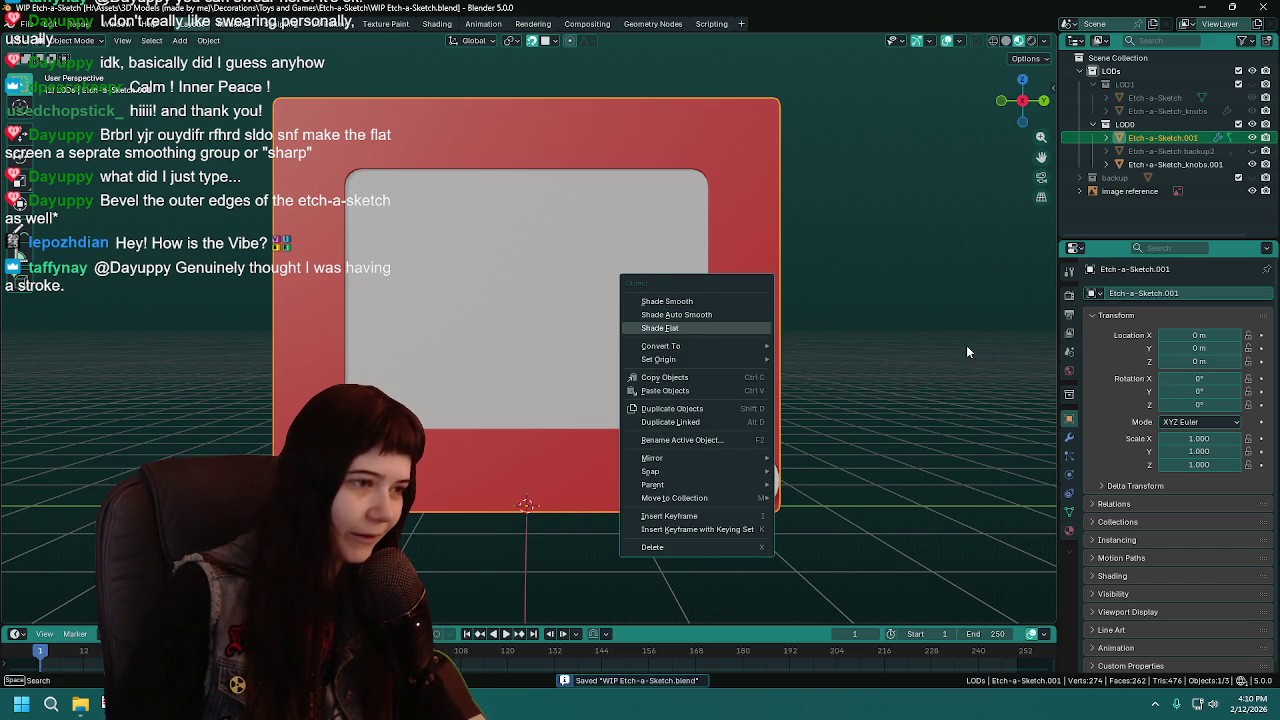
click(1069, 437)
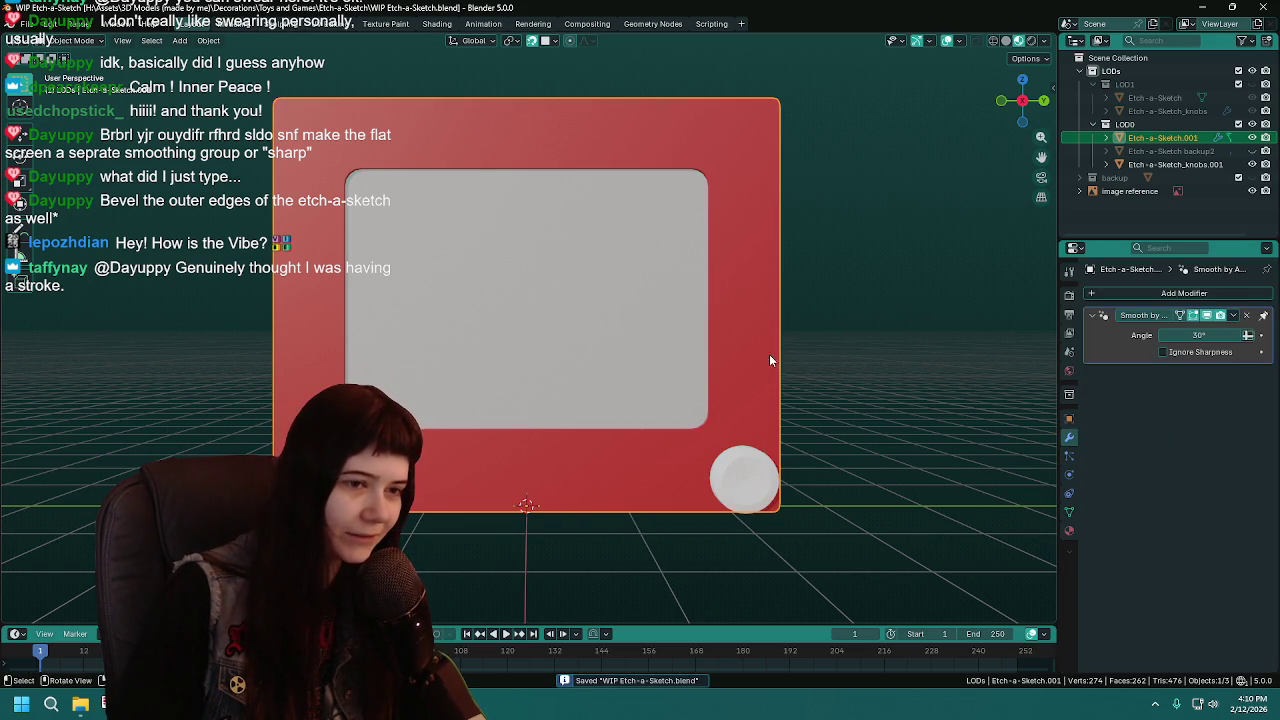
click(1249, 318)
key(ctrl+s)
Apply Shade Flat to the Etch-A-Sketch and check it from the right
right_click(720, 327)
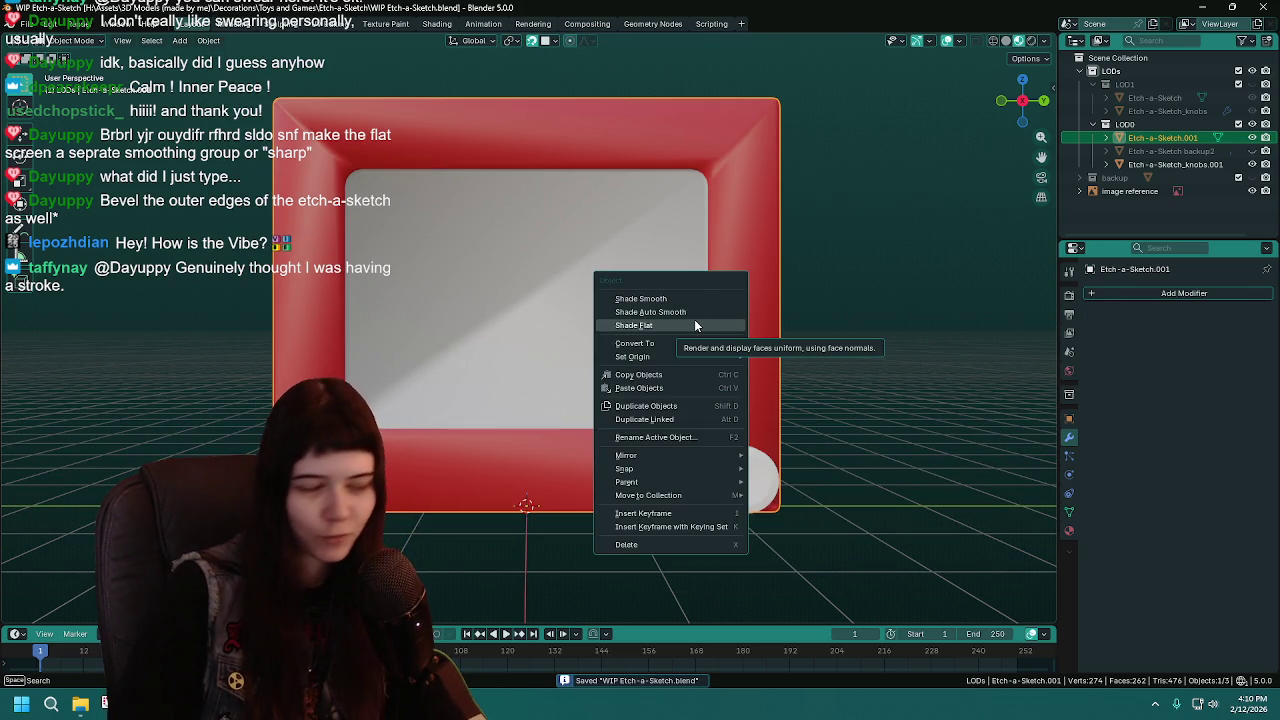
click(696, 325)
mouse_move(712, 349)
middle_down()
mouse_move(663, 349)
mouse_move(675, 346)
middle_up()
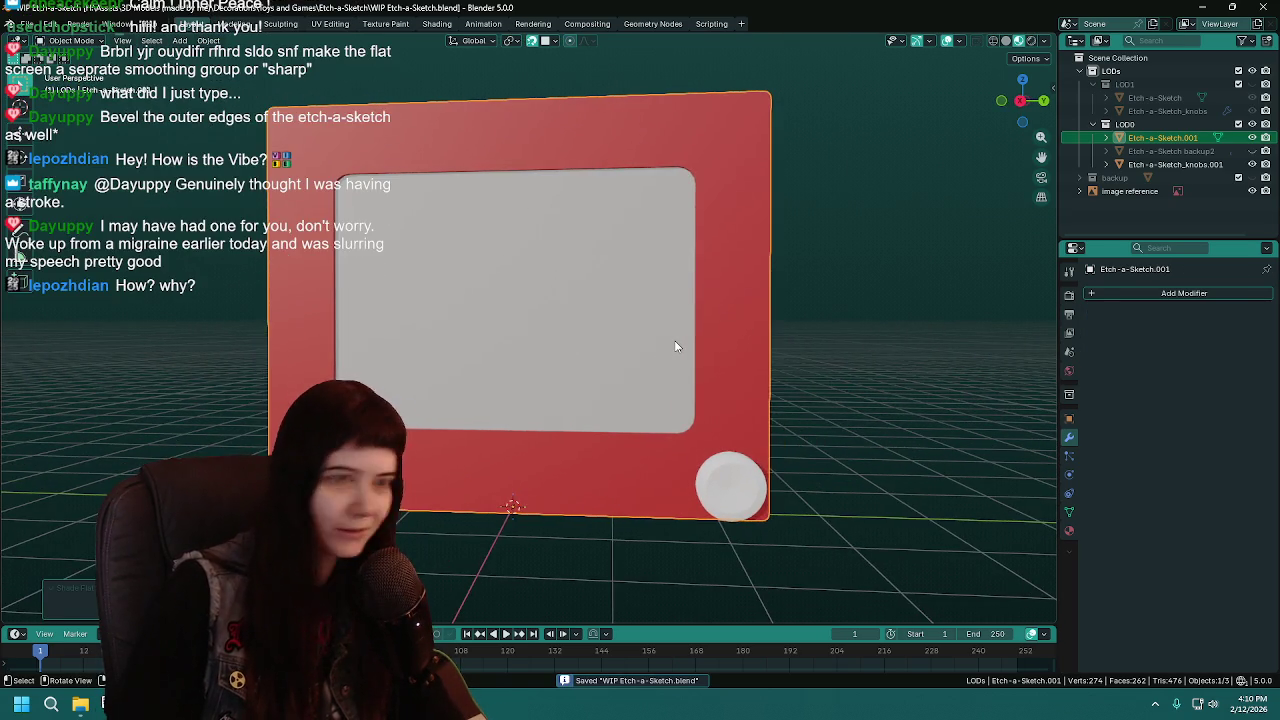
key(KP_3)
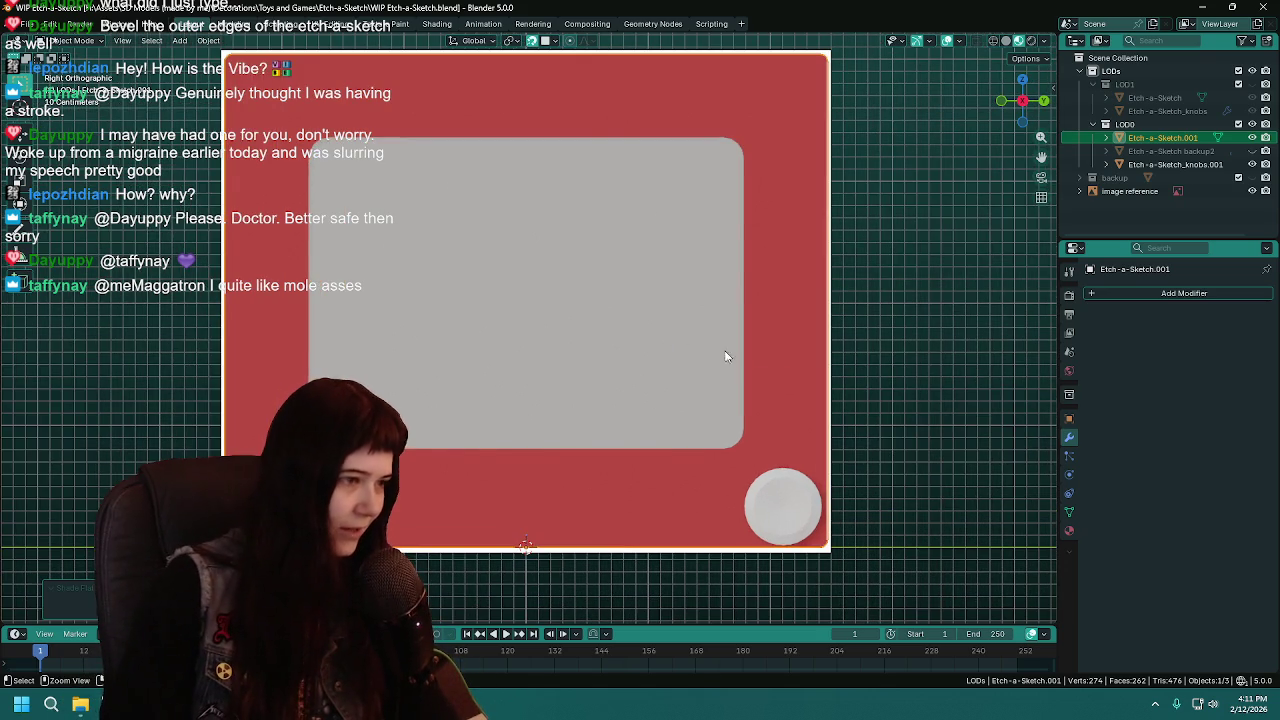
key(ctrl+s)
Save WIP Etch-a-Sketch.blend while orbiting the flat-shaded Etch-a-Sketch.001 in perspective
mouse_move(784, 341)
middle_down()
mouse_move(669, 354)
mouse_move(643, 348)
mouse_move(651, 331)
mouse_move(590, 310)
mouse_move(603, 318)
middle_up()
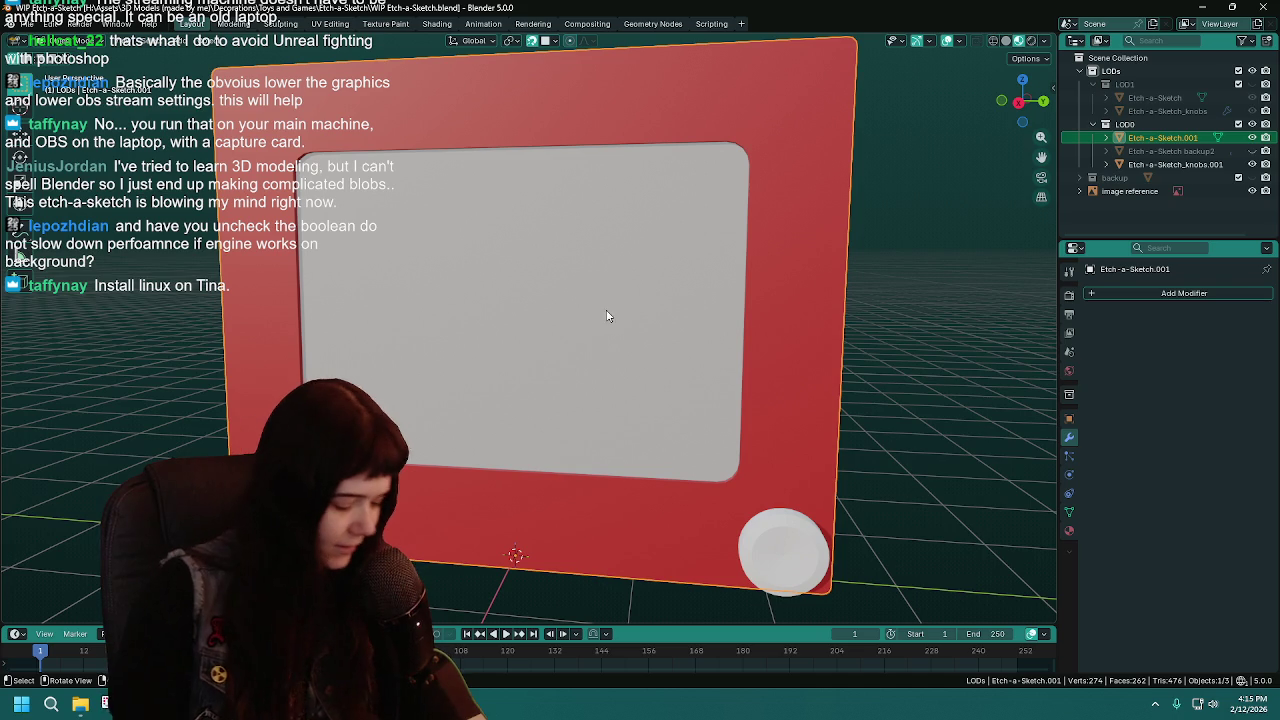
middle_drag(637, 351, 631, 357)
key(ctrl+s)
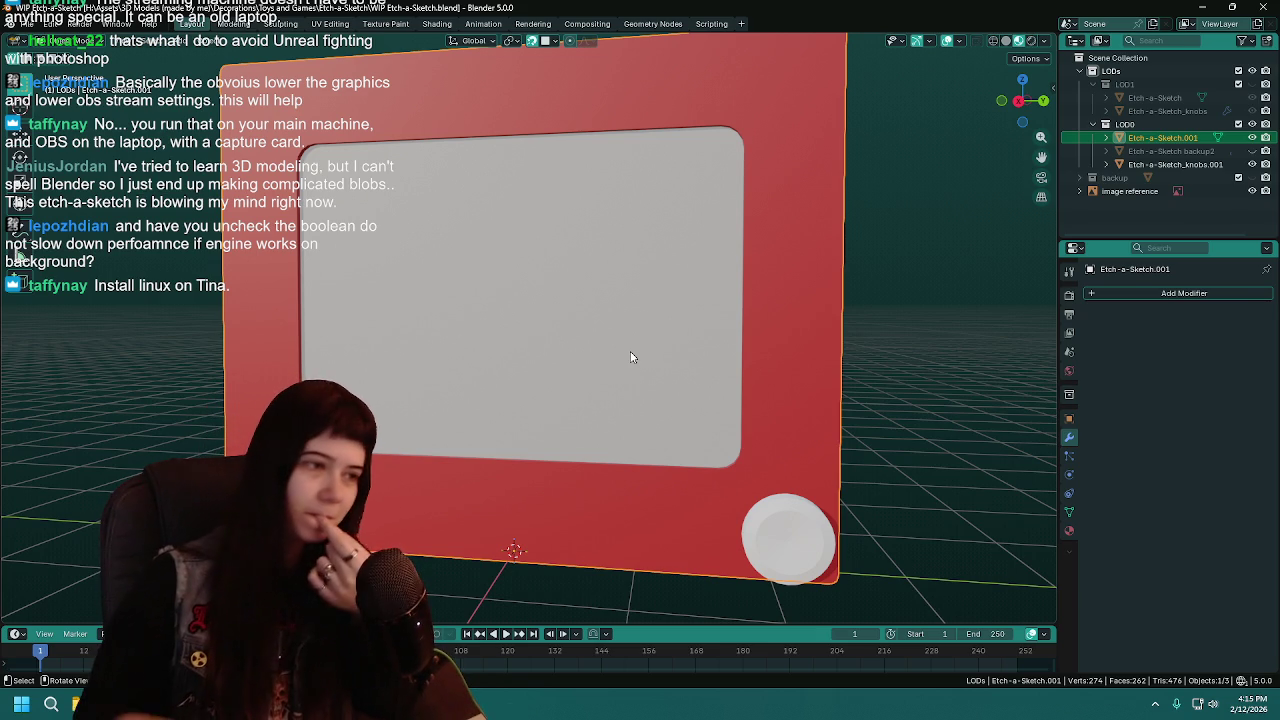
middle_drag(594, 357, 610, 384)
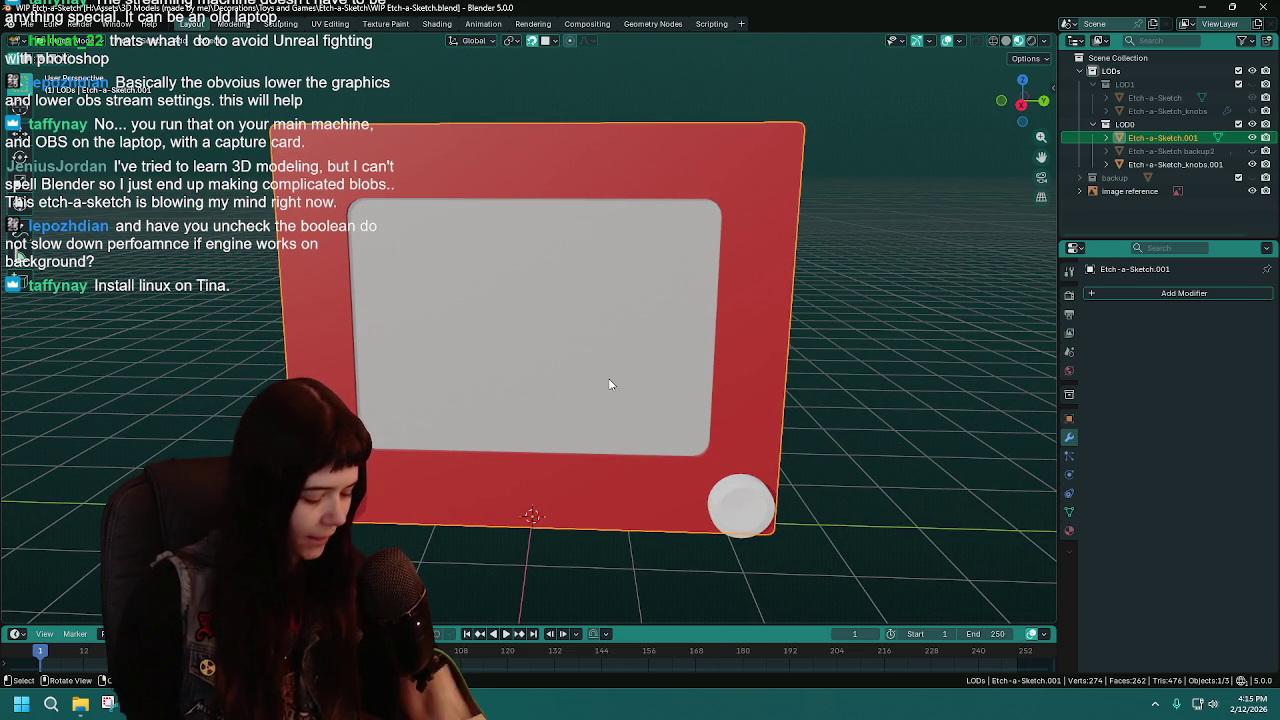